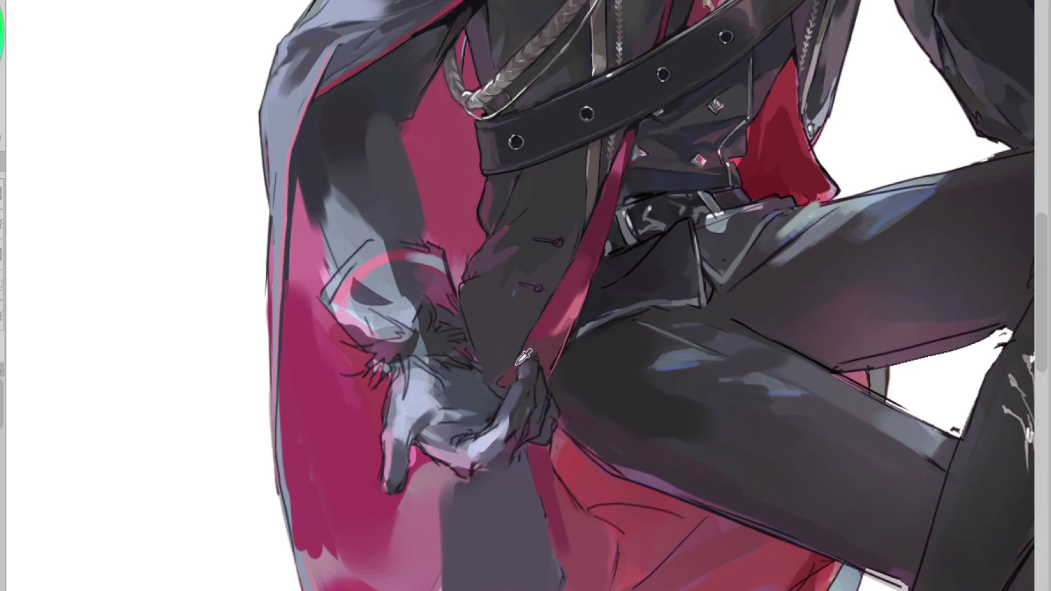
# Step: Sample the coat colour and brush lighter purple strokes and a diagonal highlight along the coat panel edge
pyautogui.keyDown('ctrl'); pyautogui.click(584, 256); pyautogui.keyUp('ctrl')
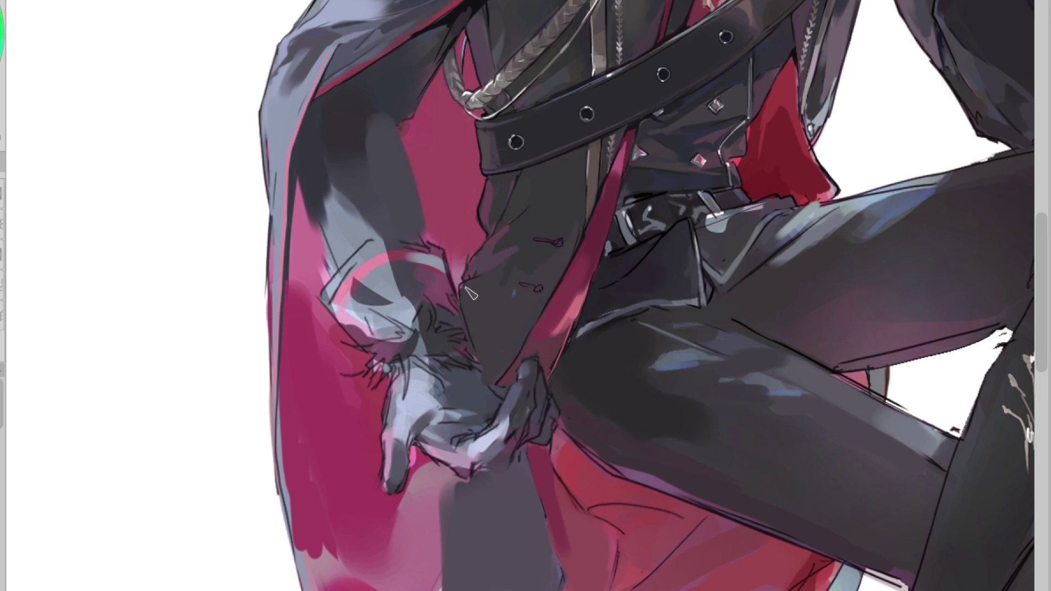
pyautogui.scroll(2, 486, 283)
pyautogui.scroll(2, 476, 269)
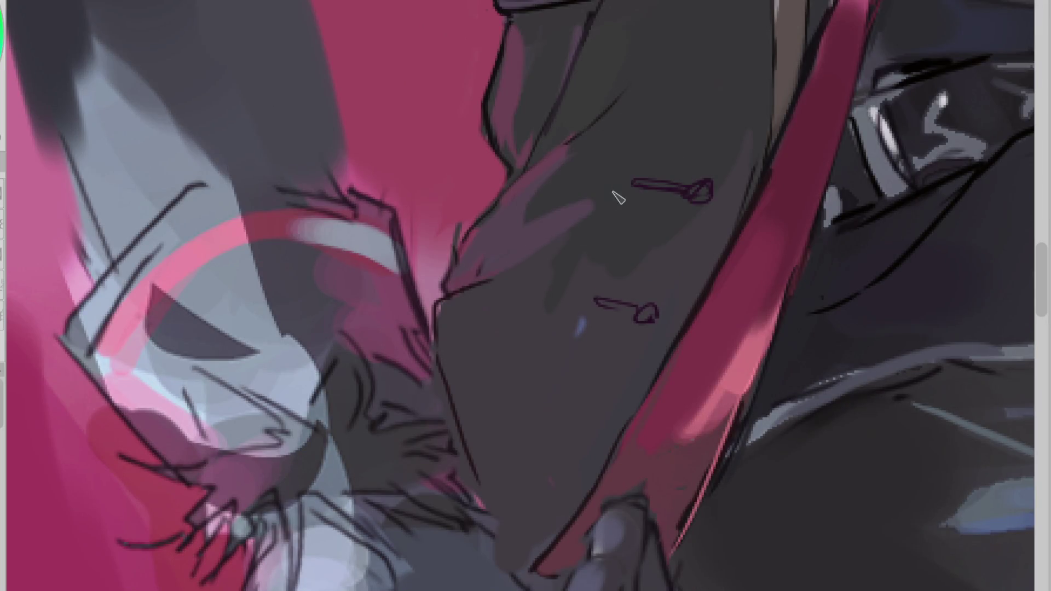
pyautogui.moveTo(588, 208); pyautogui.dragTo(495, 263)
pyautogui.moveTo(505, 73); pyautogui.dragTo(512, 77)
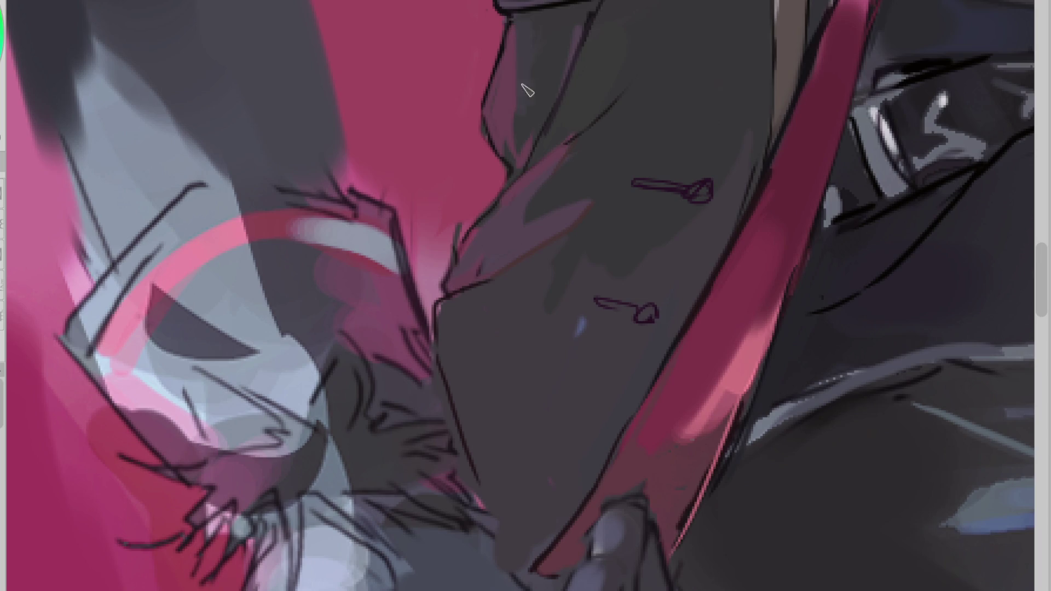
pyautogui.moveTo(511, 176); pyautogui.dragTo(587, 35)
# Step: Mirror the view to check the drawing, then outline an area on the coat panel and clear the selection
pyautogui.scroll(-5, 466, 301)
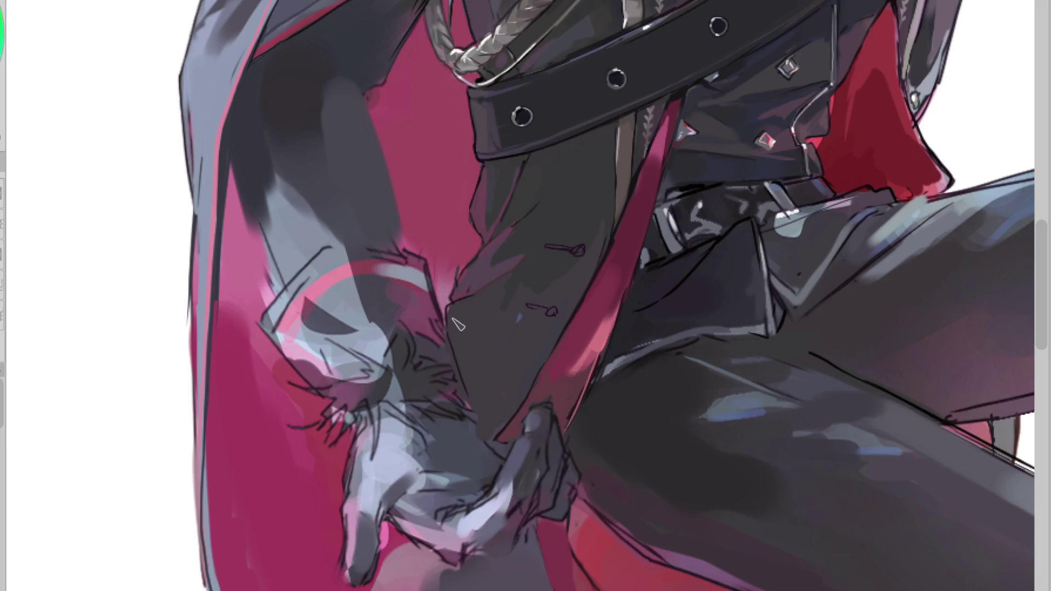
pyautogui.press('h')
pyautogui.scroll(1, 529, 253)
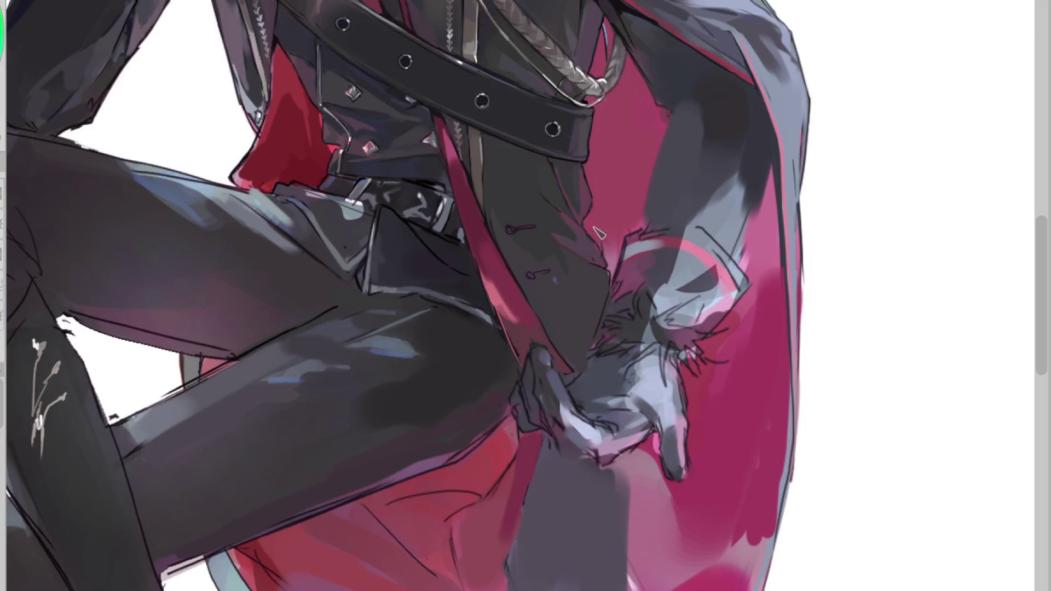
pyautogui.scroll(-3, 603, 225)
pyautogui.scroll(-1, 603, 225)
pyautogui.scroll(6, 575, 230)
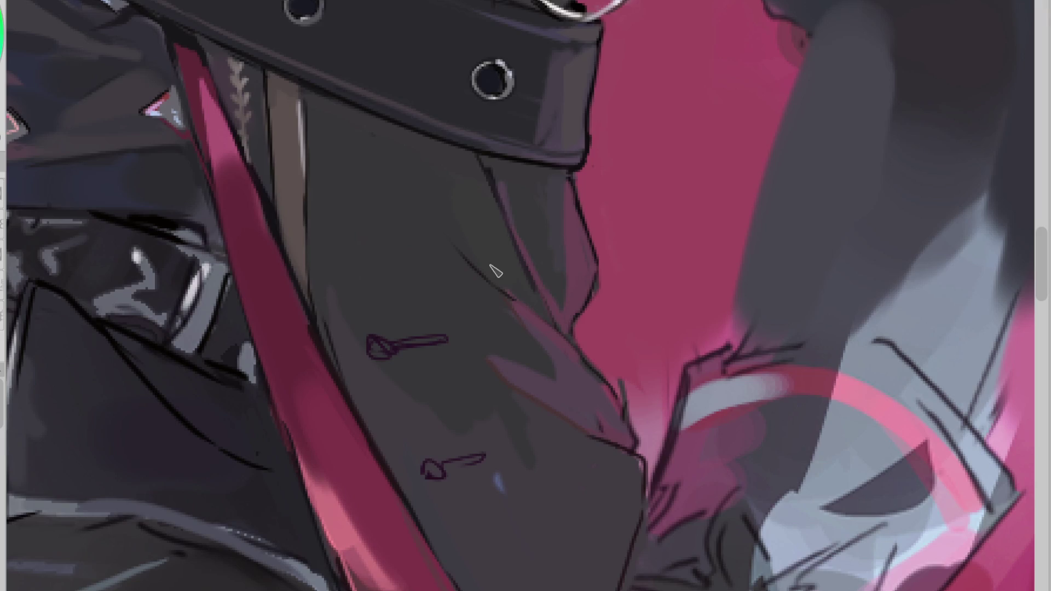
pyautogui.scroll(-2, 496, 271)
pyautogui.moveTo(516, 304); pyautogui.dragTo(504, 331)
pyautogui.hotkey('ctrl', 'd')
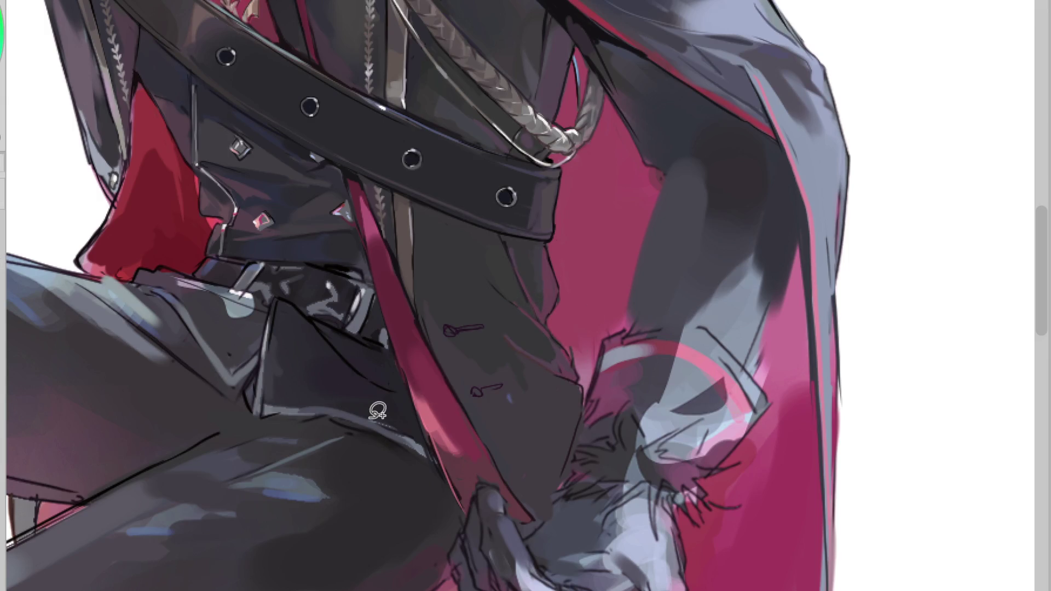
pyautogui.hotkey('ctrl', 'z')
pyautogui.hotkey('ctrl', 'd')
# Step: Lasso-fill small lighter purple patches along the panel edge, then sample a colour from the belt
pyautogui.moveTo(501, 305)
pyautogui.mouseDown()
pyautogui.moveTo(521, 301)
pyautogui.moveTo(575, 334)
pyautogui.mouseUp()
pyautogui.scroll(2, 579, 334)
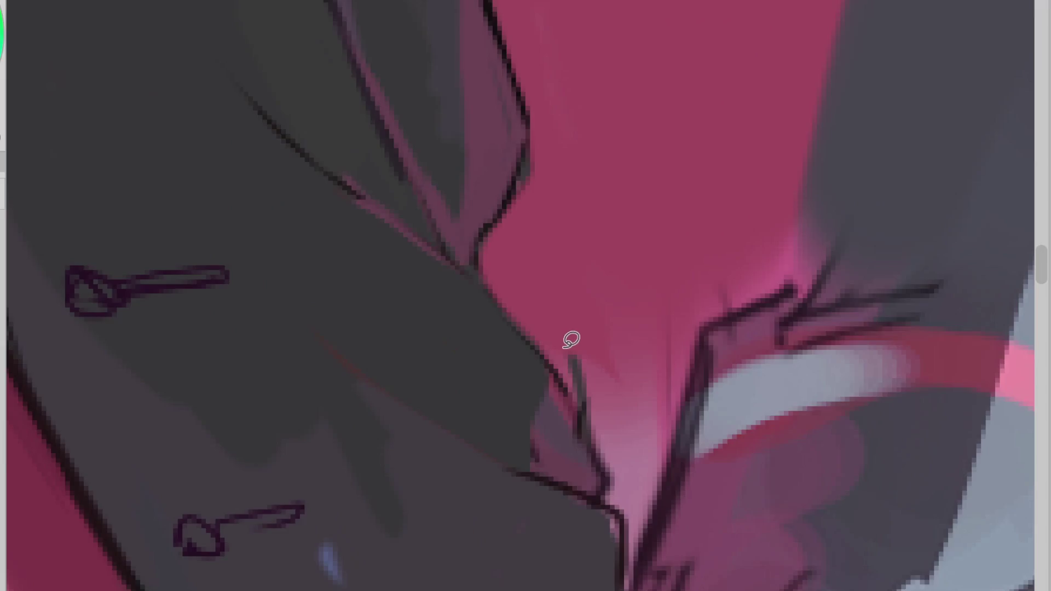
pyautogui.moveTo(563, 376); pyautogui.dragTo(553, 405)
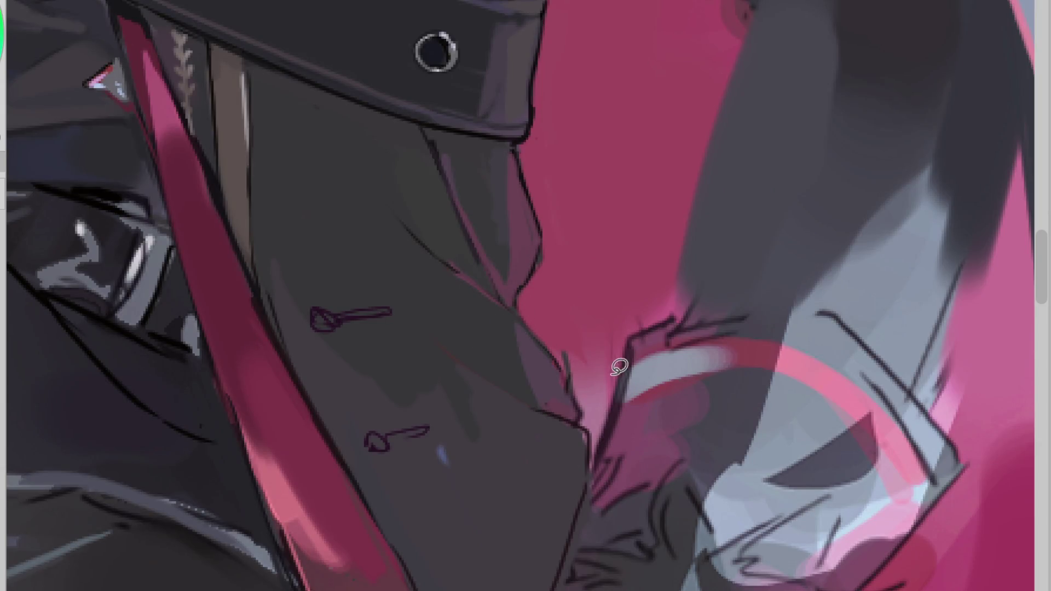
pyautogui.moveTo(467, 364); pyautogui.dragTo(485, 350)
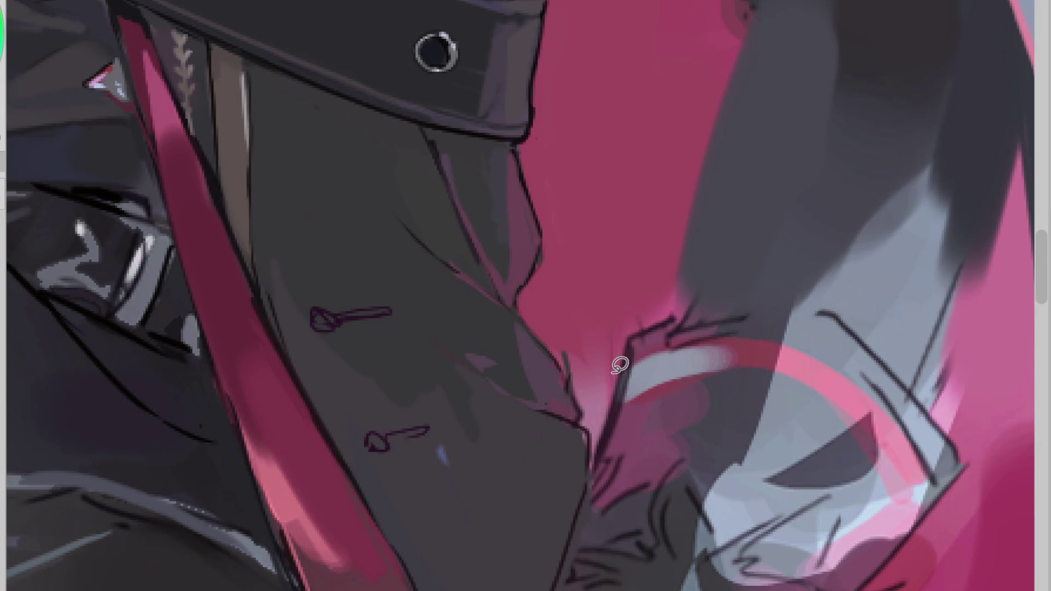
pyautogui.scroll(-3, 364, 207)
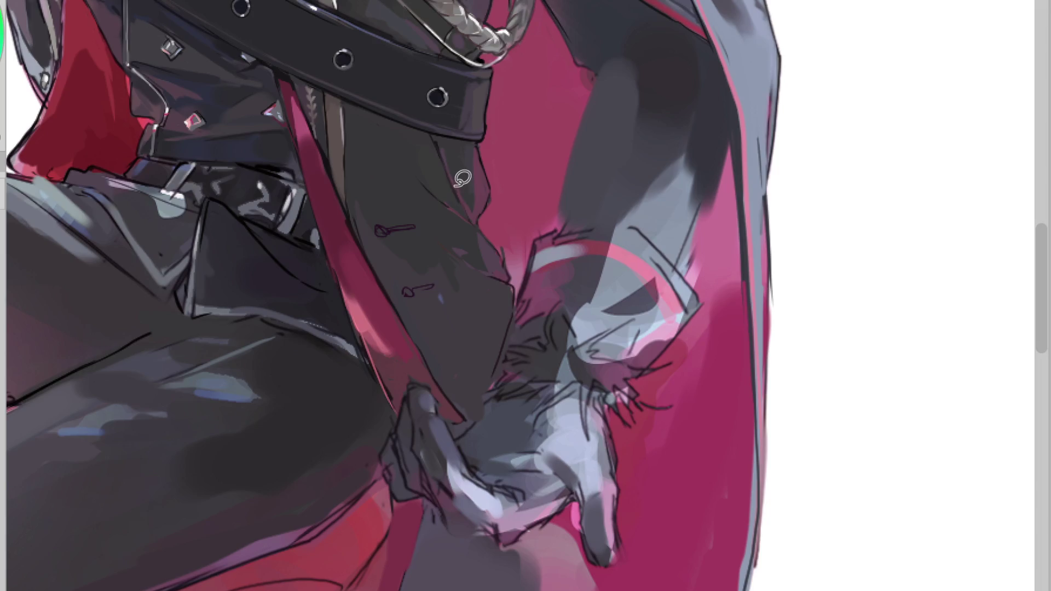
pyautogui.press('b')
pyautogui.keyDown('alt'); pyautogui.click(408, 31); pyautogui.keyUp('alt')
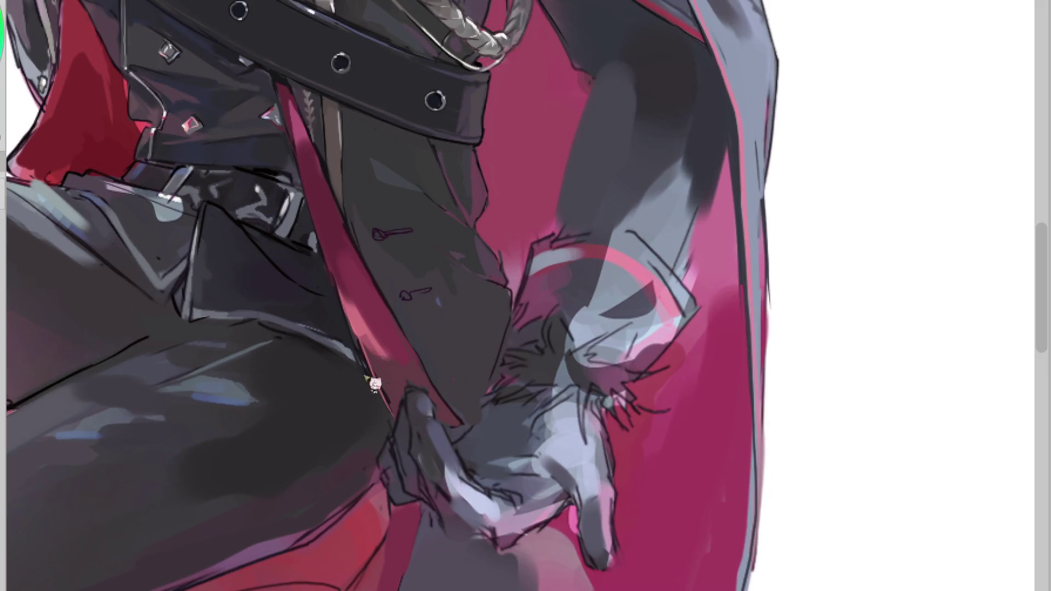
pyautogui.scroll(-3, 368, 368)
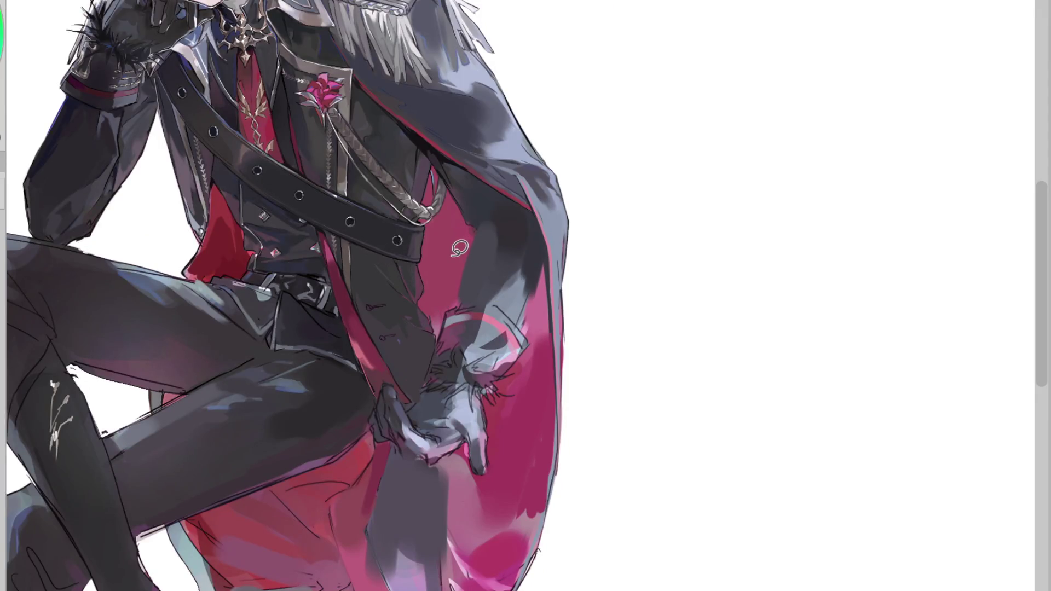
pyautogui.press('l')
pyautogui.moveTo(399, 301); pyautogui.dragTo(430, 321)
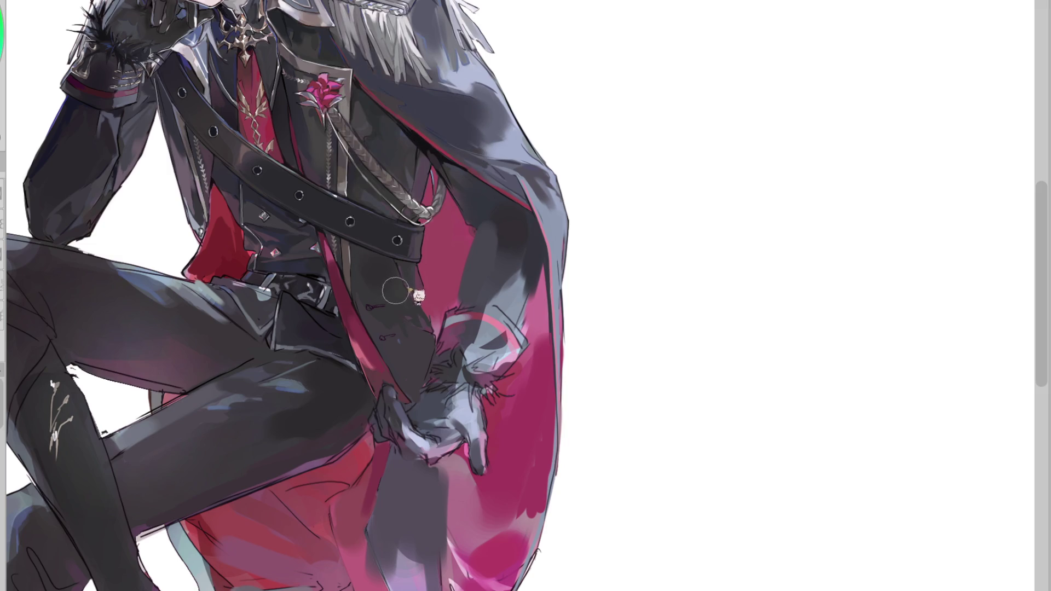
pyautogui.press('h')
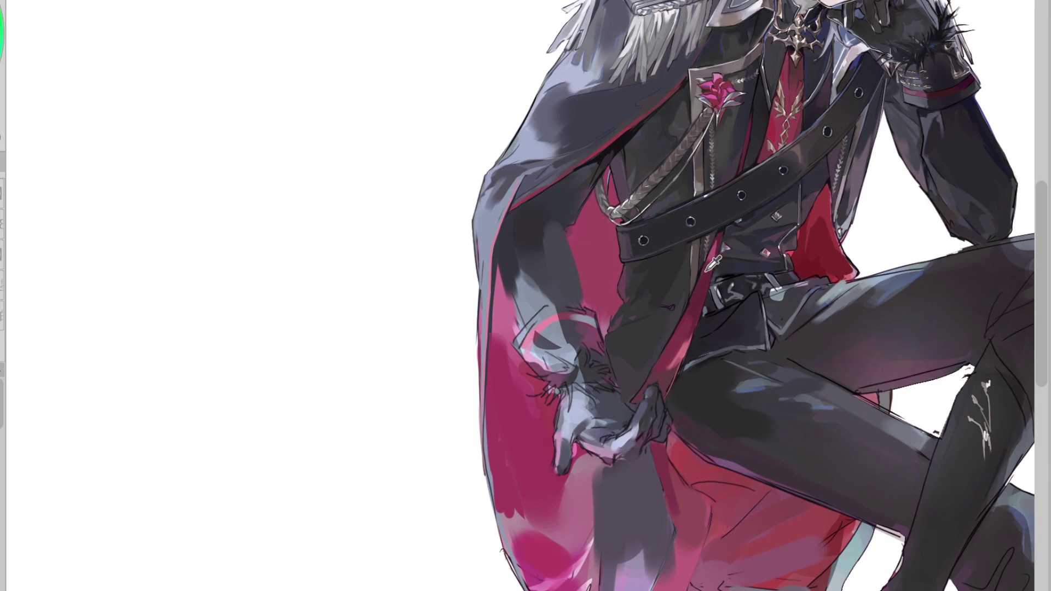
pyautogui.press('h')
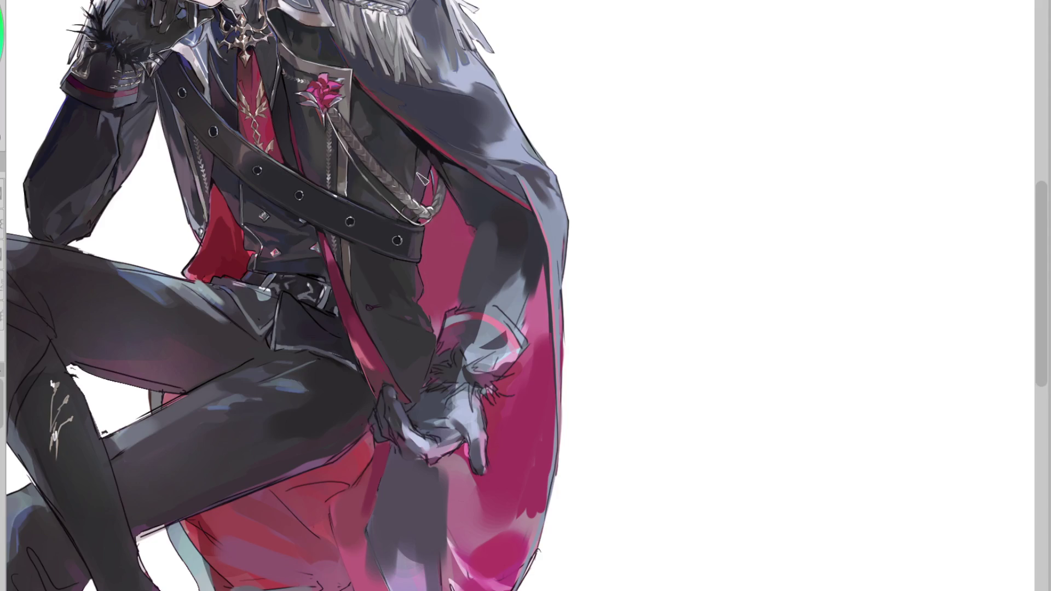
pyautogui.keyDown('alt'); pyautogui.click(420, 147); pyautogui.keyUp('alt')
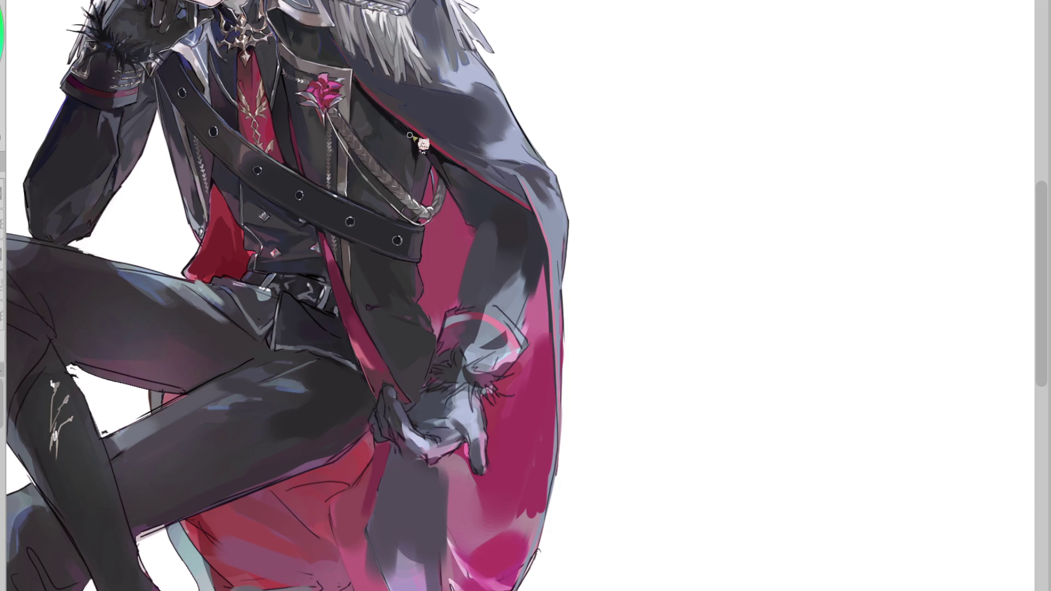
pyautogui.scroll(2, 382, 210)
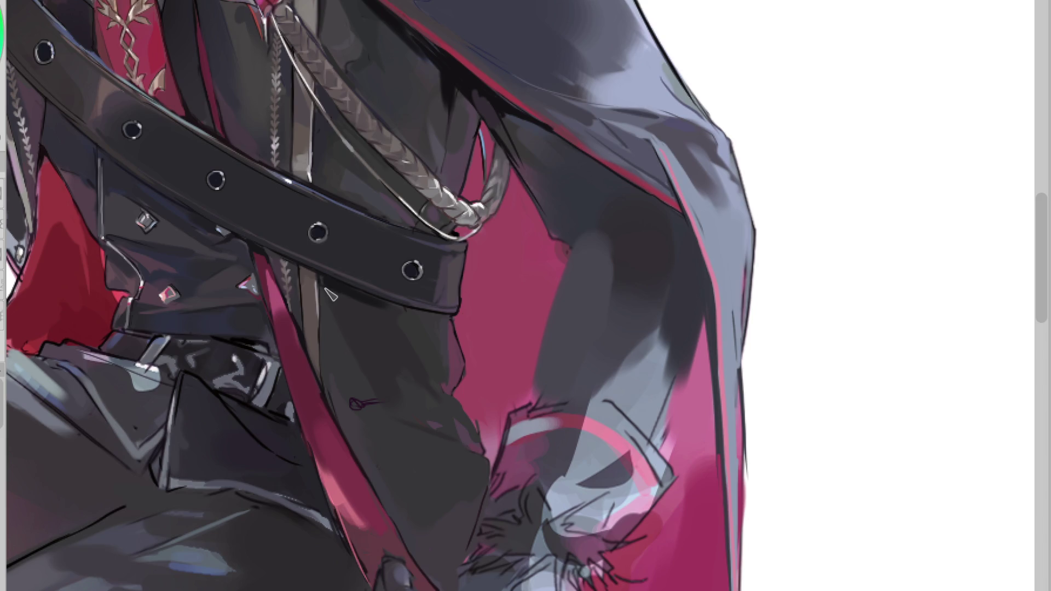
pyautogui.scroll(-1, 424, 370)
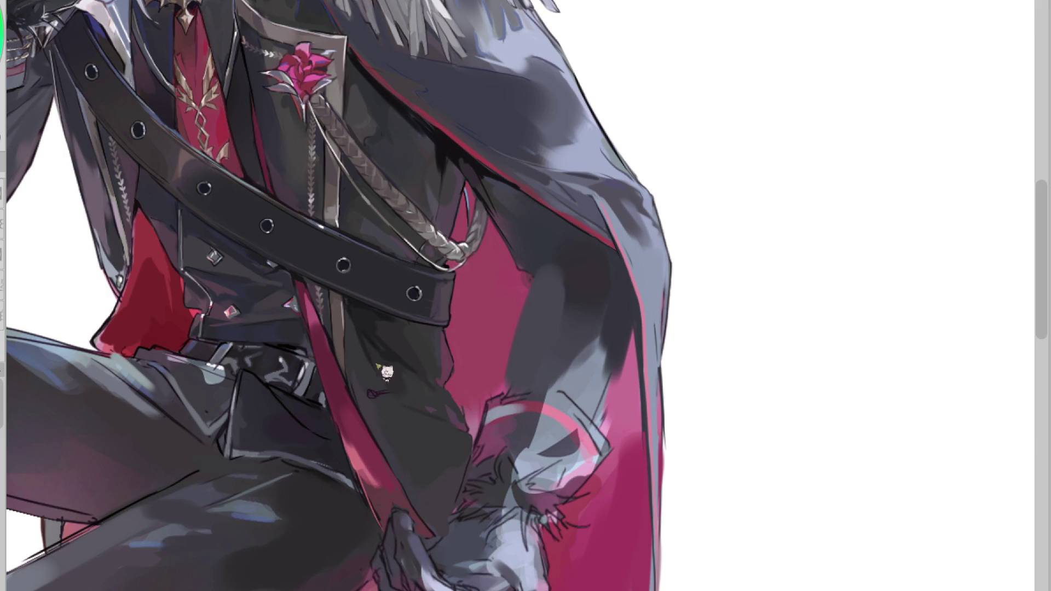
pyautogui.click(357, 356)
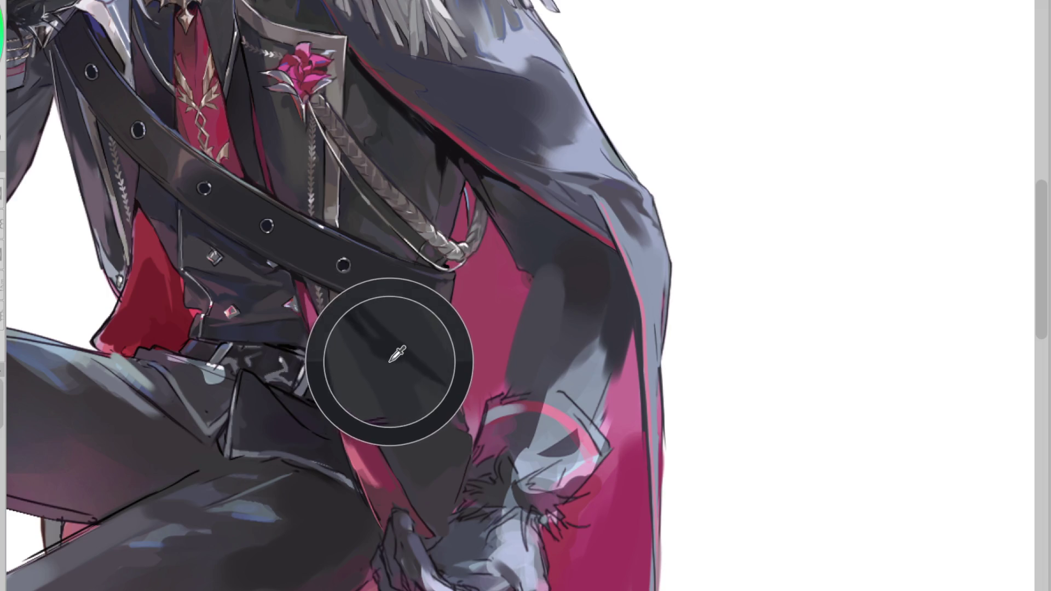
pyautogui.click(356, 354)
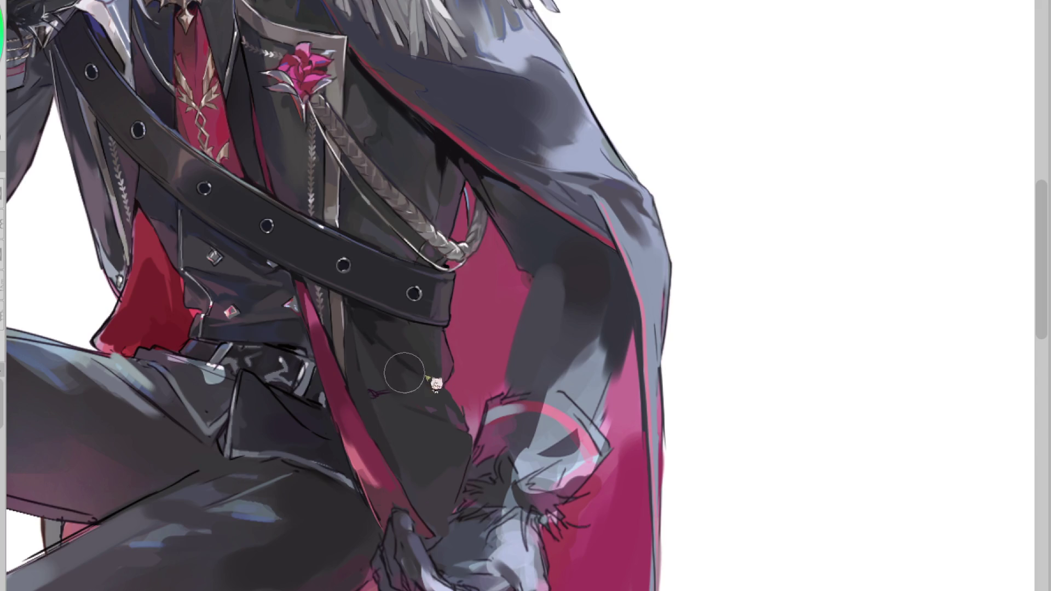
pyautogui.click(433, 405)
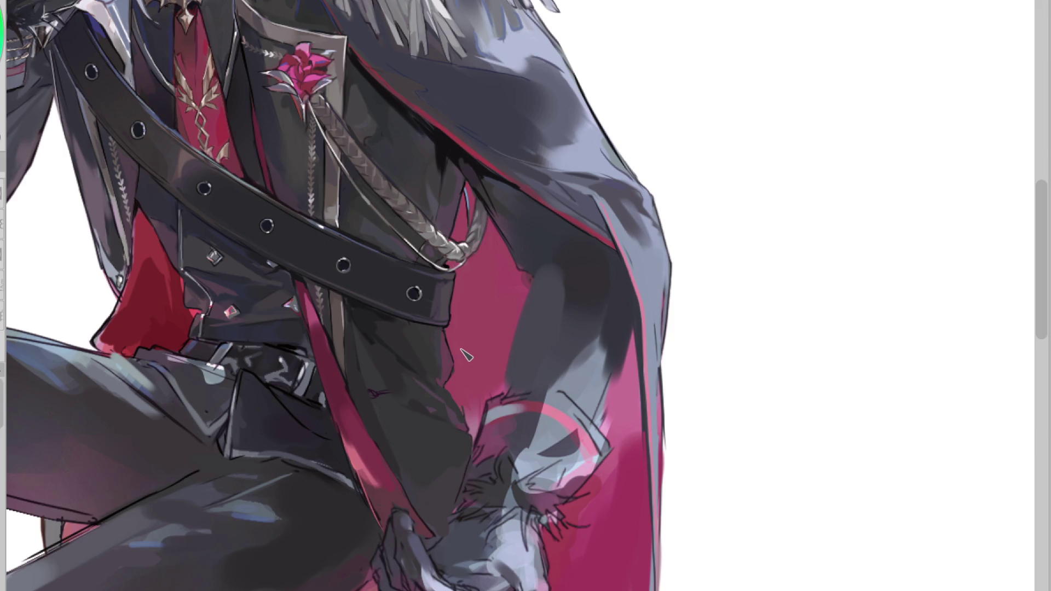
pyautogui.click(377, 411)
pyautogui.click(373, 315)
pyautogui.click(447, 366)
pyautogui.moveTo(410, 340); pyautogui.dragTo(369, 310)
pyautogui.click(357, 237)
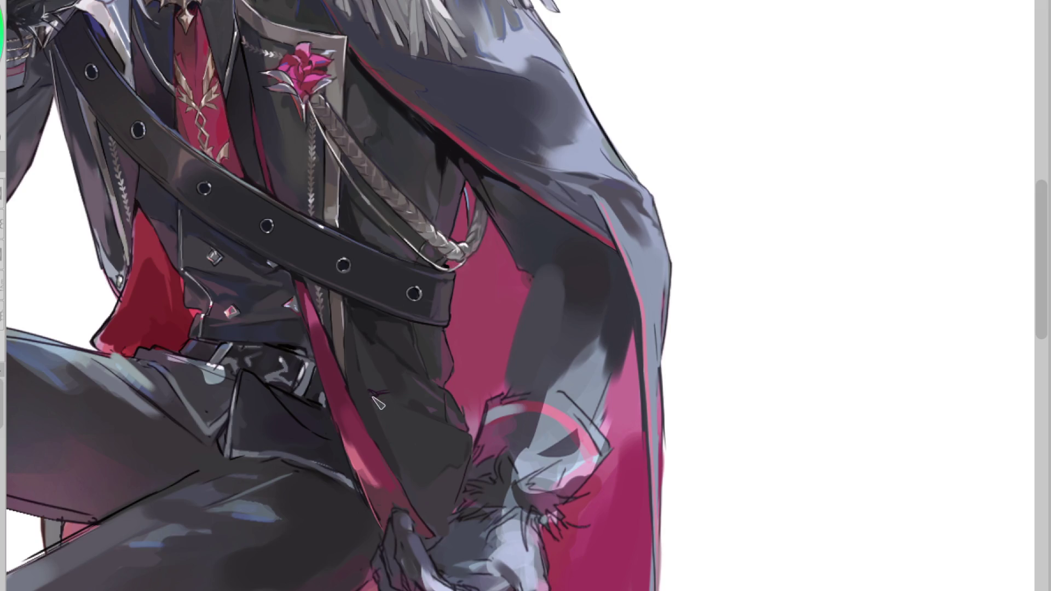
# Step: Draw three thin dot-ended pin lines across the coat panel, redrawing the top one thinner and lighter
pyautogui.scroll(1, 377, 391)
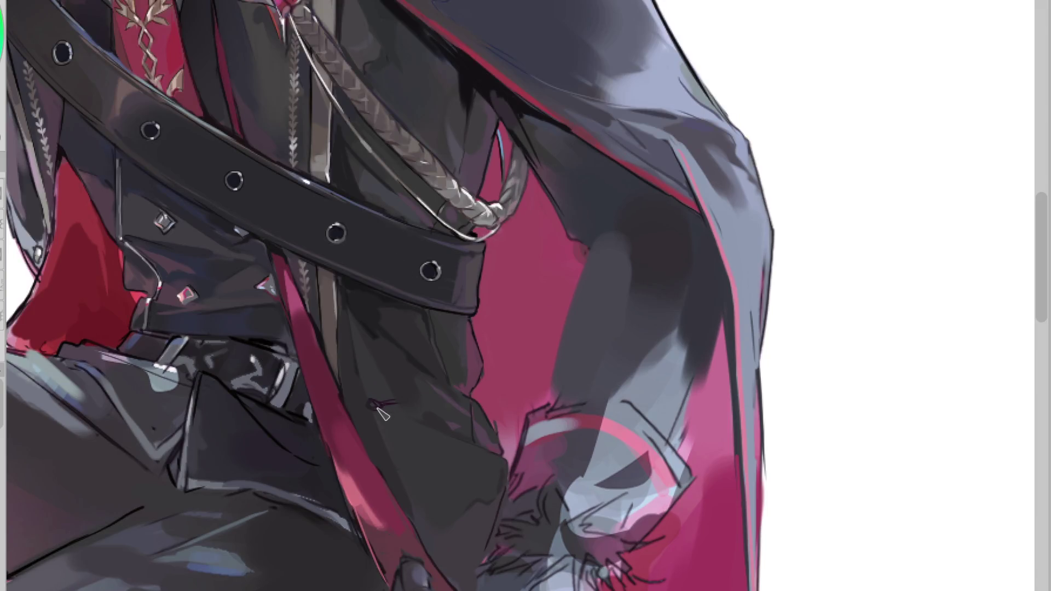
pyautogui.moveTo(373, 405); pyautogui.dragTo(404, 402)
pyautogui.click(391, 460)
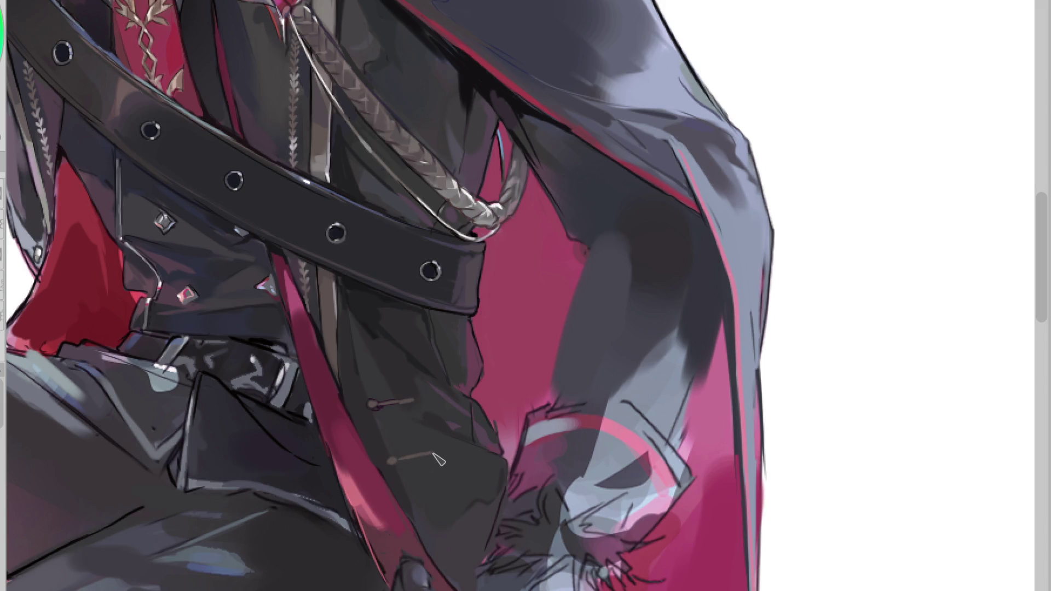
pyautogui.hotkey('ctrl', 'z')
pyautogui.moveTo(400, 453); pyautogui.dragTo(436, 463)
pyautogui.press('h')
pyautogui.hotkey('ctrl', 'z')
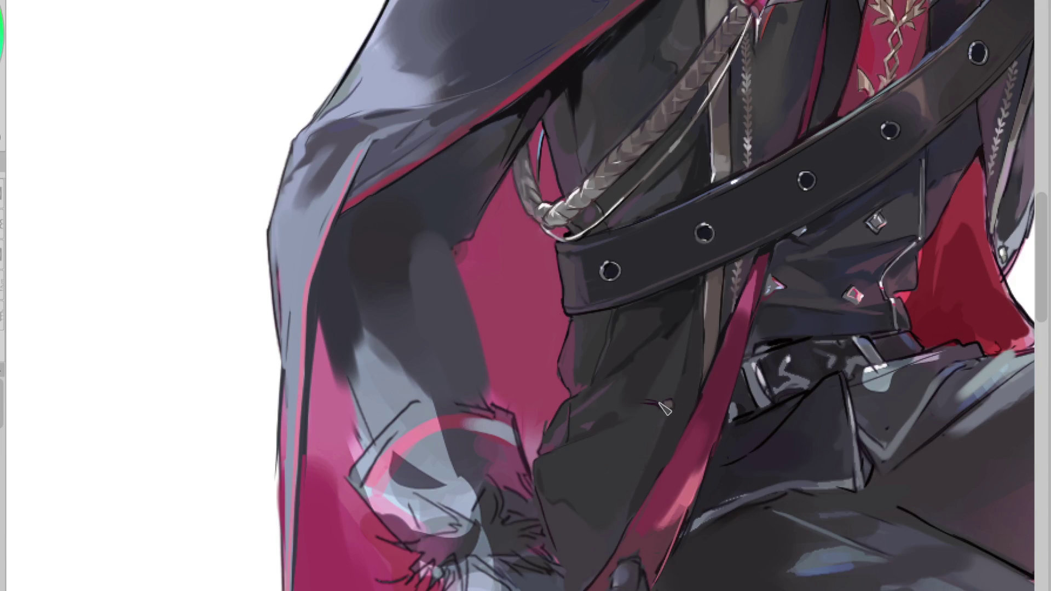
pyautogui.moveTo(669, 404); pyautogui.dragTo(627, 409)
pyautogui.moveTo(649, 451)
pyautogui.mouseDown()
pyautogui.moveTo(605, 452)
pyautogui.moveTo(650, 449)
pyautogui.mouseUp()
pyautogui.moveTo(606, 493); pyautogui.dragTo(629, 496)
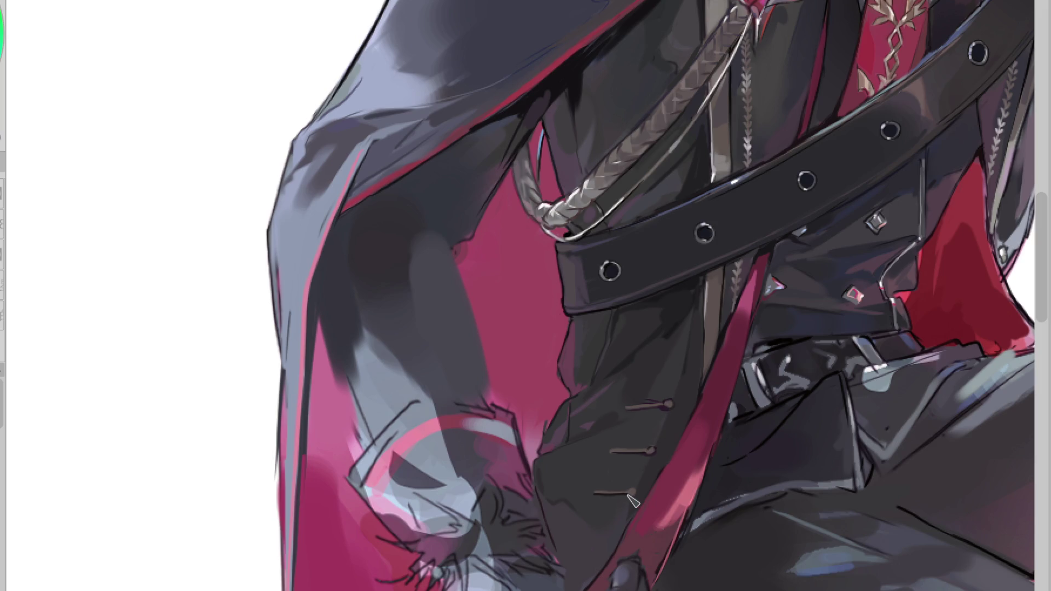
# Step: Add pink highlights to the middle and lower pins and repaint the middle pin redder pink
pyautogui.keyDown('alt'); pyautogui.click(709, 296); pyautogui.keyUp('alt')
pyautogui.keyDown('alt'); pyautogui.click(552, 405); pyautogui.keyUp('alt')
pyautogui.moveTo(611, 451); pyautogui.dragTo(622, 450)
pyautogui.click(597, 492)
pyautogui.keyDown('alt'); pyautogui.click(661, 395); pyautogui.keyUp('alt')
pyautogui.press('h')
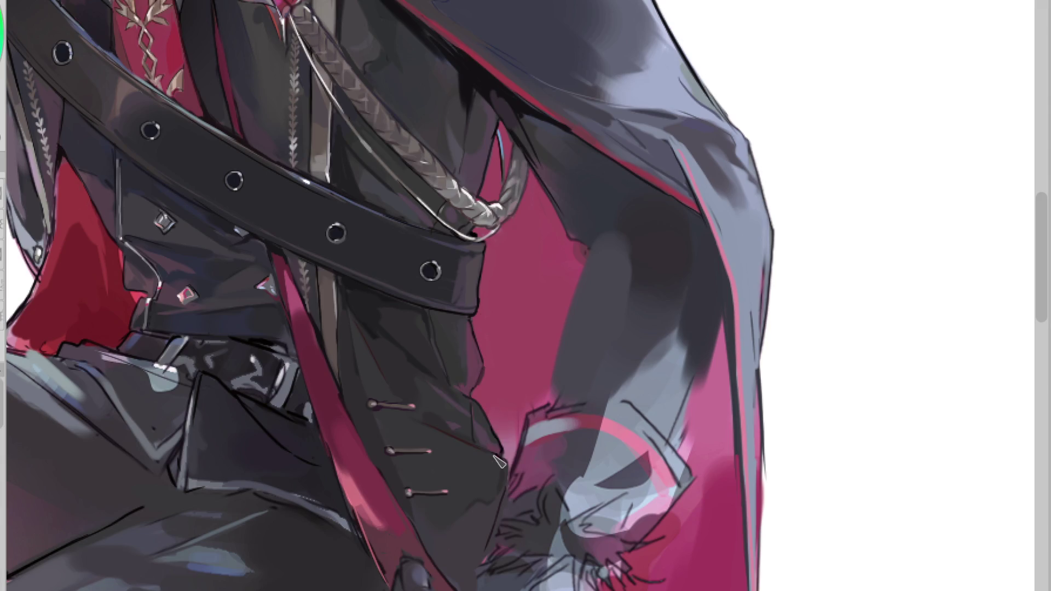
pyautogui.moveTo(432, 450); pyautogui.dragTo(393, 451)
pyautogui.scroll(-2, 584, 377)
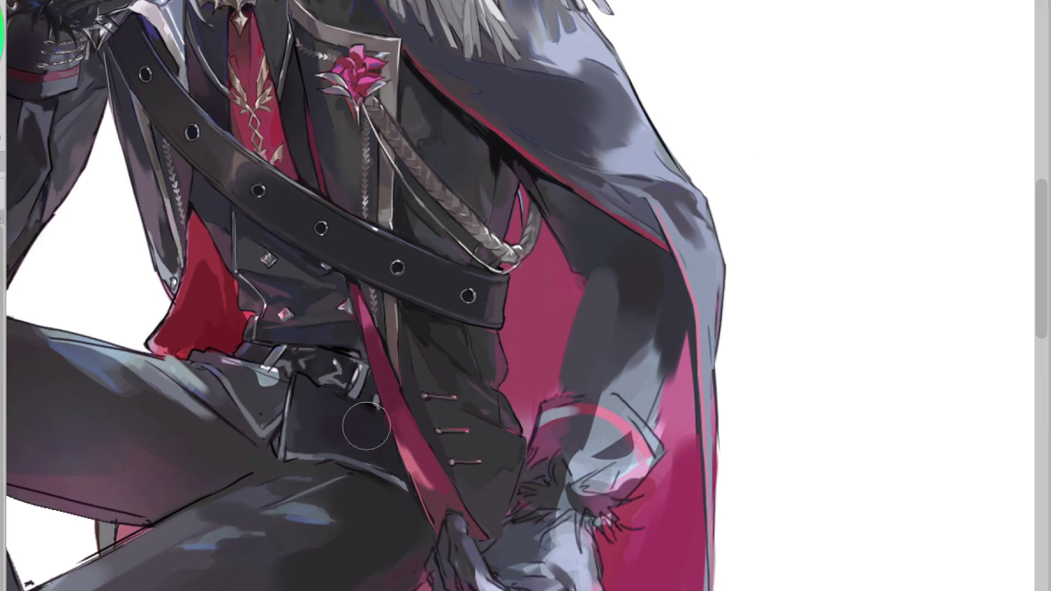
# Step: Paint light highlights onto the belt, sample dark trouser tones and mirror the view
pyautogui.moveTo(296, 378)
pyautogui.mouseDown()
pyautogui.moveTo(340, 366)
pyautogui.moveTo(350, 384)
pyautogui.mouseUp()
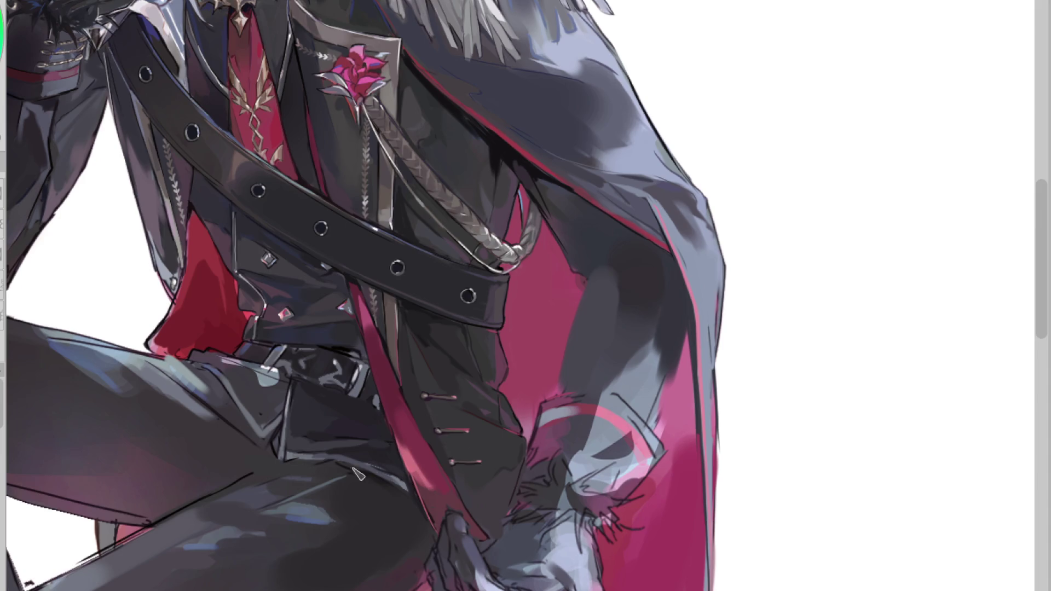
pyautogui.keyDown('ctrl'); pyautogui.click(300, 446); pyautogui.keyUp('ctrl')
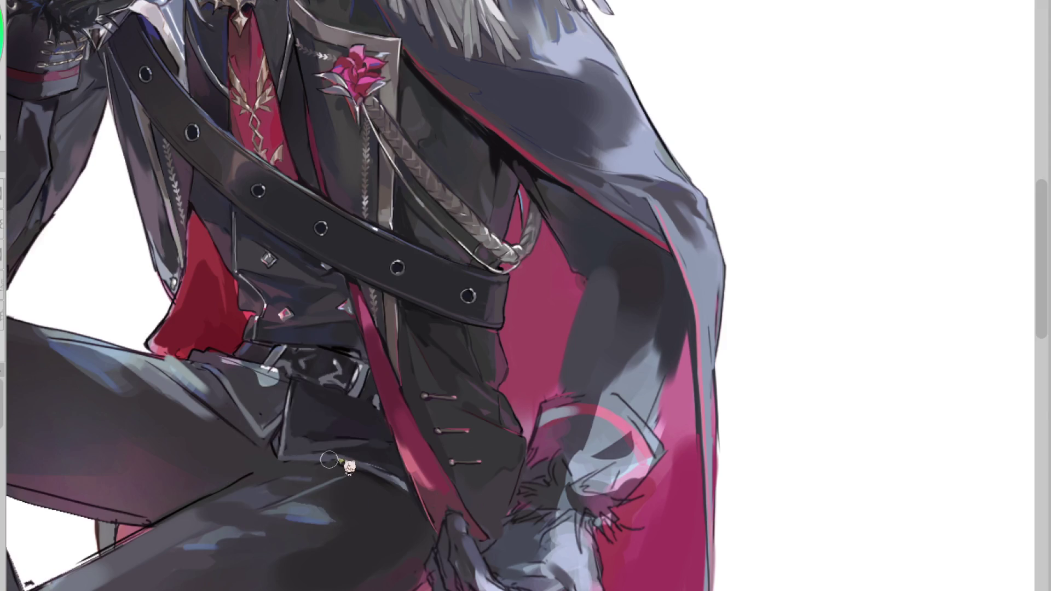
pyautogui.keyDown('ctrl'); pyautogui.click(347, 468); pyautogui.keyUp('ctrl')
pyautogui.keyDown('ctrl'); pyautogui.click(340, 467); pyautogui.keyUp('ctrl')
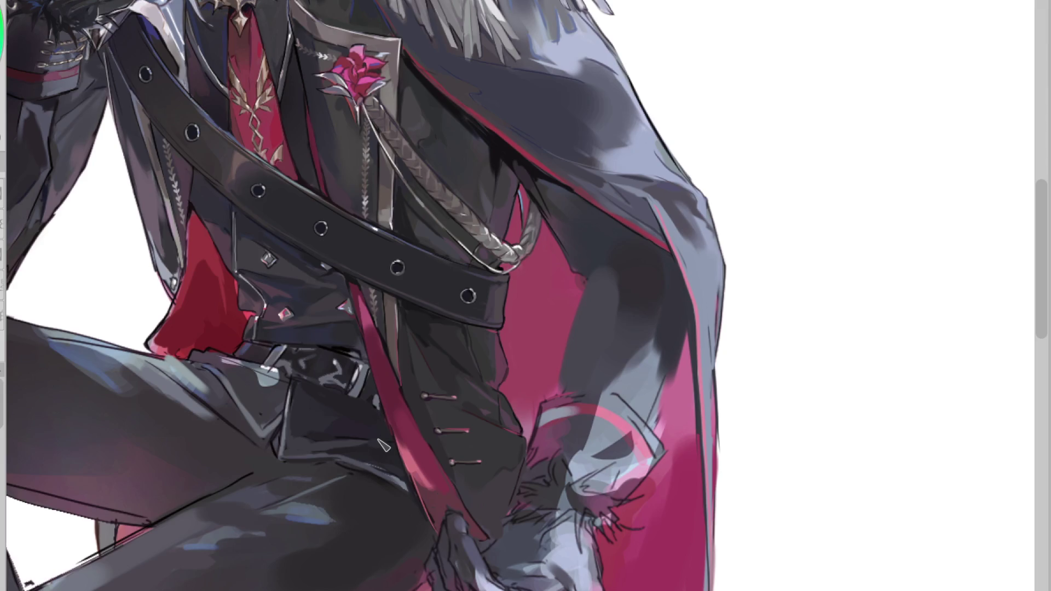
pyautogui.press('v')
pyautogui.press('h')
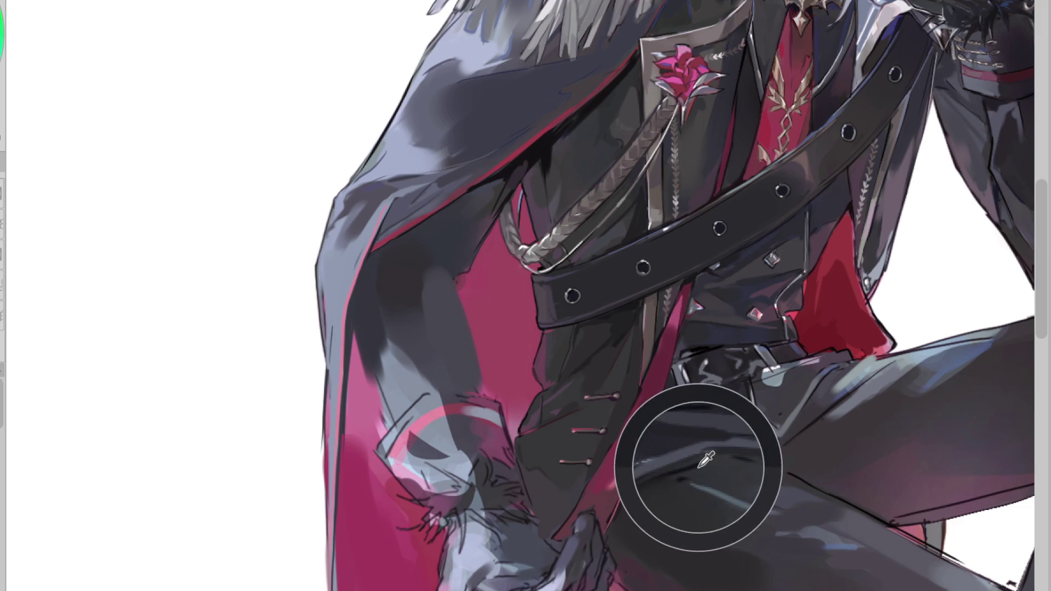
# Step: Sample dark tones from the trouser folds, belt and thigh shading
pyautogui.keyDown('alt'); pyautogui.click(698, 466); pyautogui.keyUp('alt')
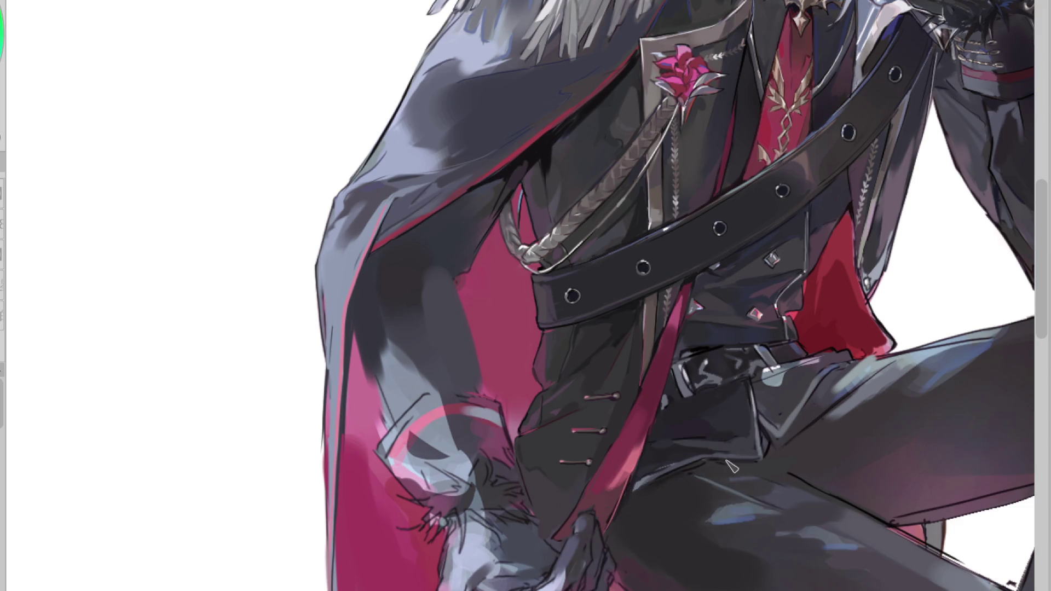
pyautogui.keyDown('alt'); pyautogui.click(672, 469); pyautogui.keyUp('alt')
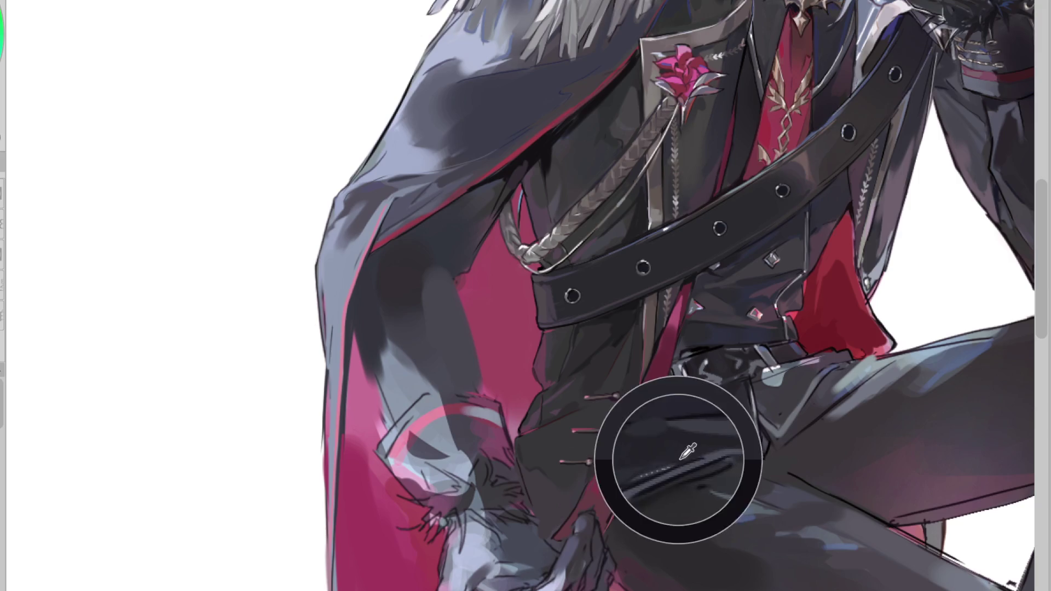
pyautogui.keyDown('alt'); pyautogui.click(669, 406); pyautogui.keyUp('alt')
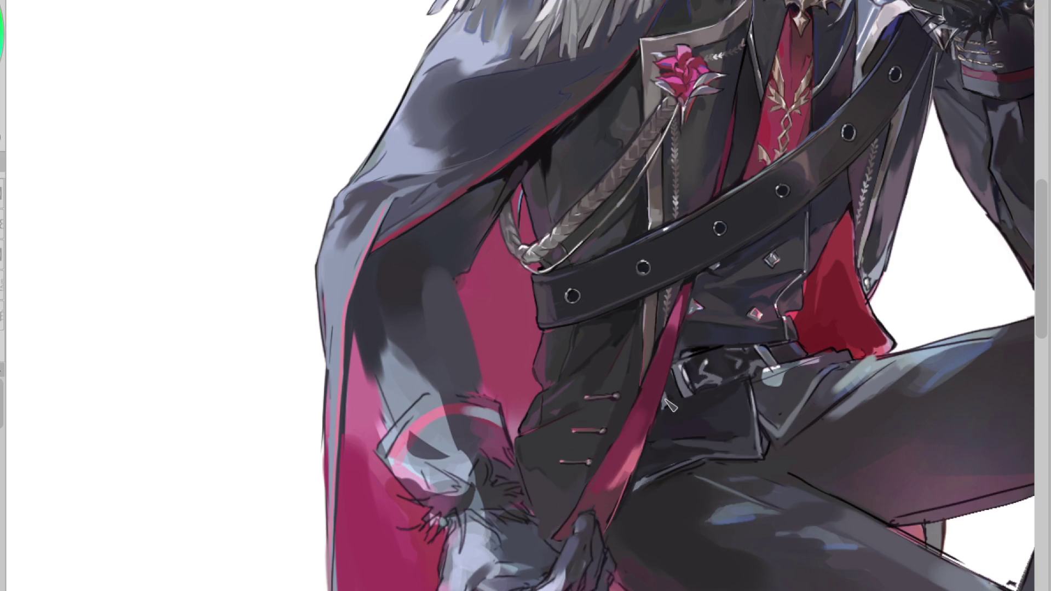
pyautogui.keyDown('alt'); pyautogui.click(779, 369); pyautogui.keyUp('alt')
pyautogui.keyDown('alt'); pyautogui.click(792, 384); pyautogui.keyUp('alt')
pyautogui.keyDown('alt'); pyautogui.click(782, 383); pyautogui.keyUp('alt')
pyautogui.keyDown('alt'); pyautogui.click(809, 373); pyautogui.keyUp('alt')
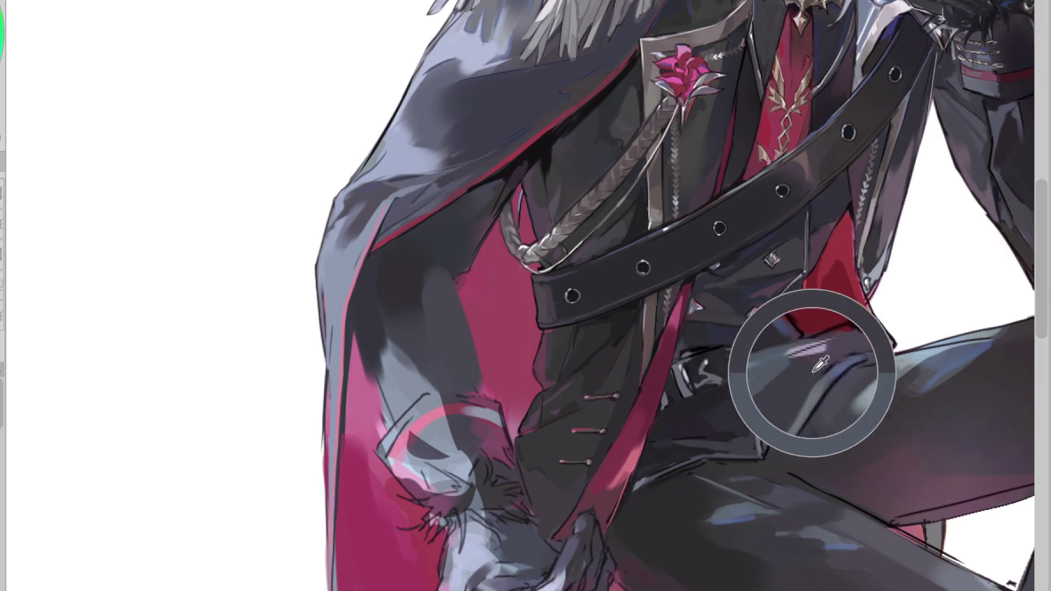
pyautogui.keyDown('alt'); pyautogui.click(766, 394); pyautogui.keyUp('alt')
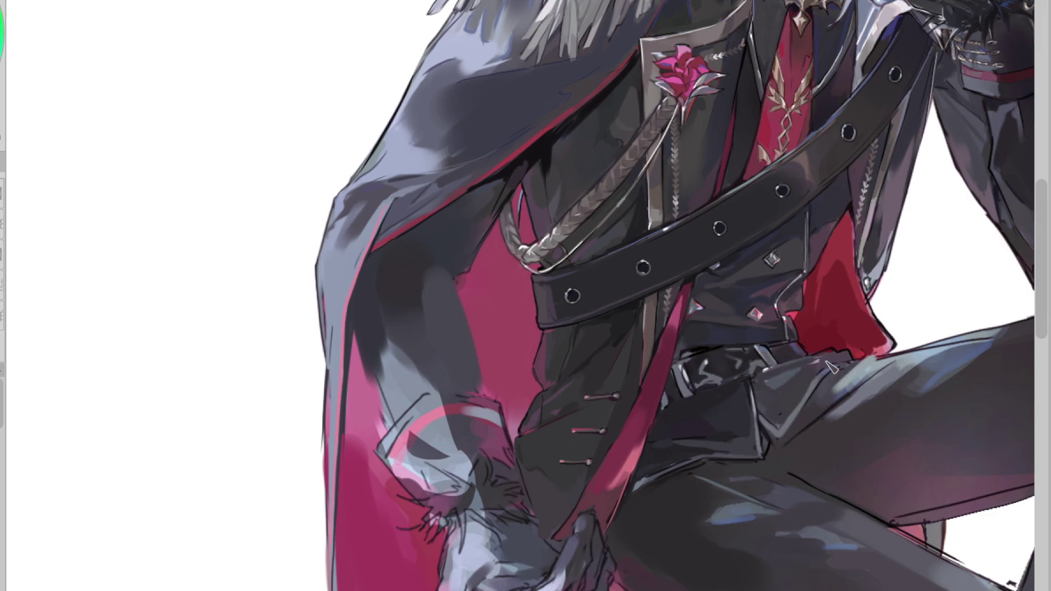
pyautogui.keyDown('alt'); pyautogui.click(862, 359); pyautogui.keyUp('alt')
pyautogui.keyDown('alt'); pyautogui.click(806, 373); pyautogui.keyUp('alt')
pyautogui.keyDown('alt'); pyautogui.click(789, 368); pyautogui.keyUp('alt')
pyautogui.keyDown('alt'); pyautogui.click(805, 373); pyautogui.keyUp('alt')
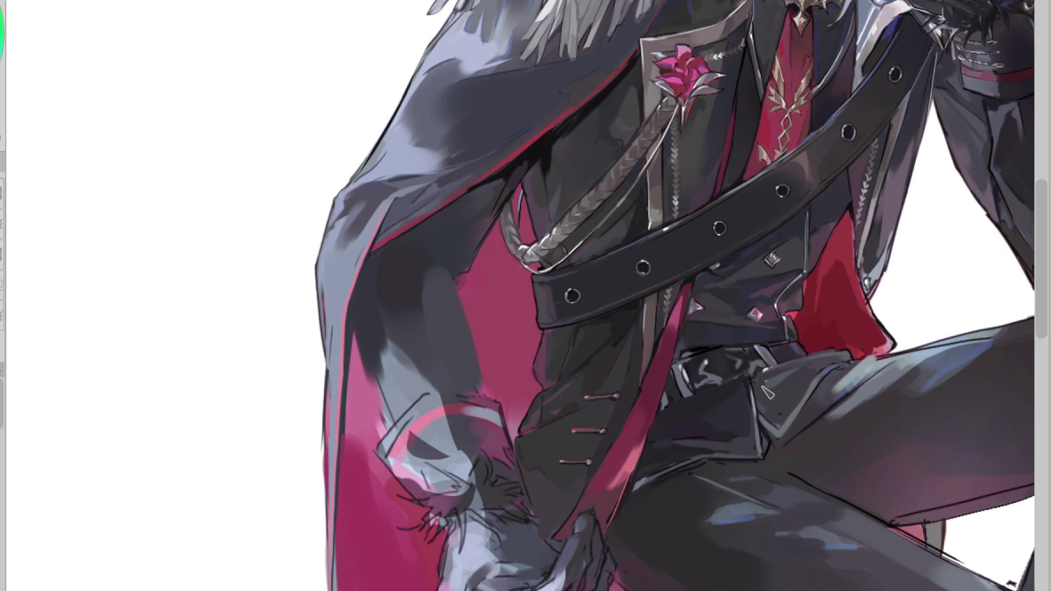
pyautogui.keyDown('alt'); pyautogui.click(781, 383); pyautogui.keyUp('alt')
pyautogui.keyDown('alt'); pyautogui.click(802, 402); pyautogui.keyUp('alt')
pyautogui.keyDown('alt'); pyautogui.click(773, 440); pyautogui.keyUp('alt')
# Step: Darken the trouser fold, add a thin highlight, and draw a dark fold line across the thigh
pyautogui.moveTo(816, 392); pyautogui.dragTo(781, 439)
pyautogui.moveTo(826, 389); pyautogui.dragTo(782, 438)
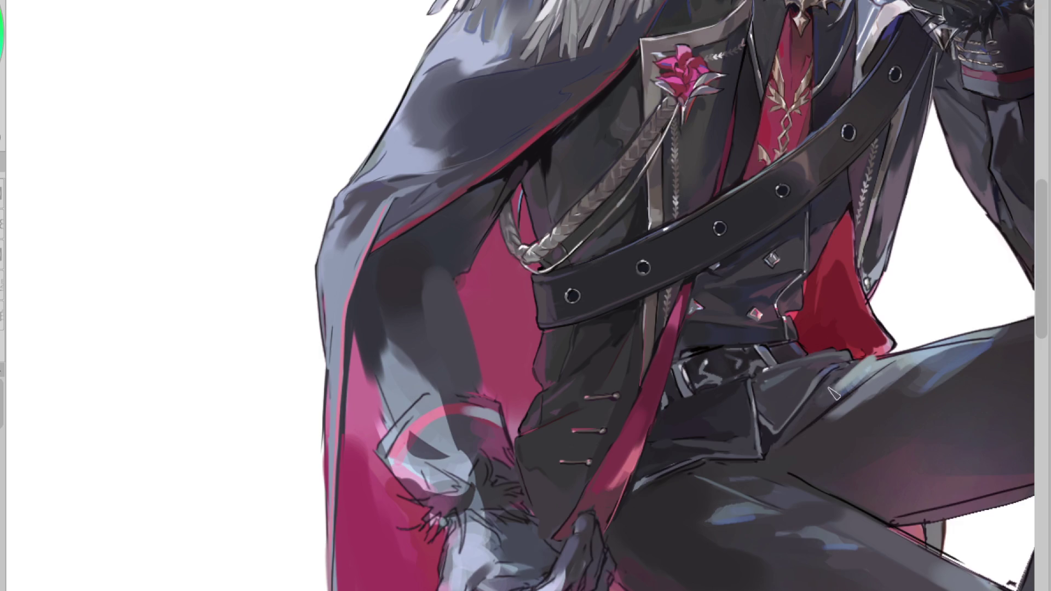
pyautogui.moveTo(840, 396); pyautogui.dragTo(804, 429)
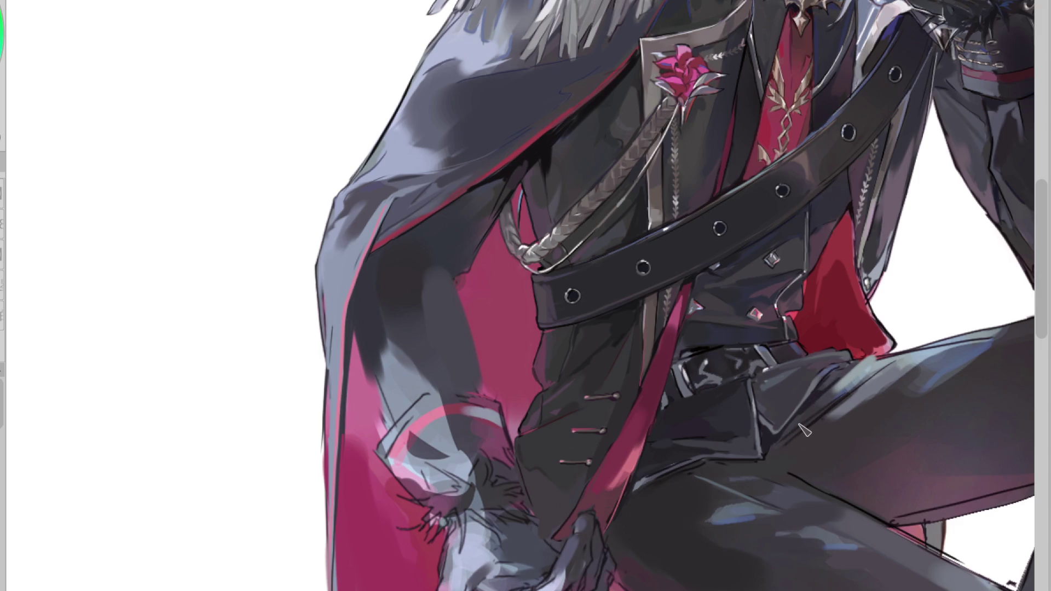
pyautogui.keyDown('alt'); pyautogui.click(712, 412); pyautogui.keyUp('alt')
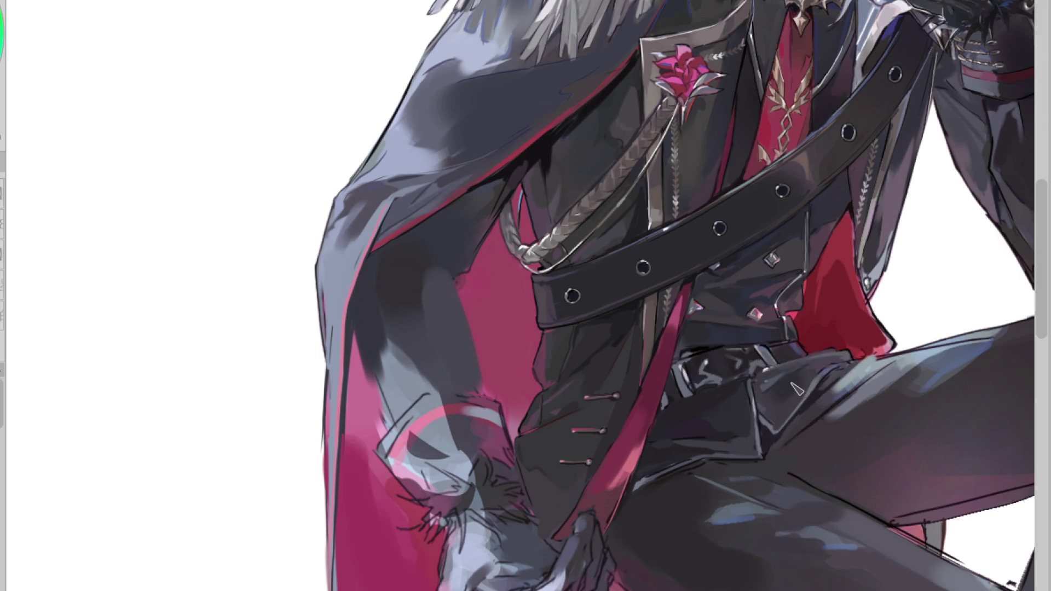
pyautogui.moveTo(803, 379); pyautogui.dragTo(773, 424)
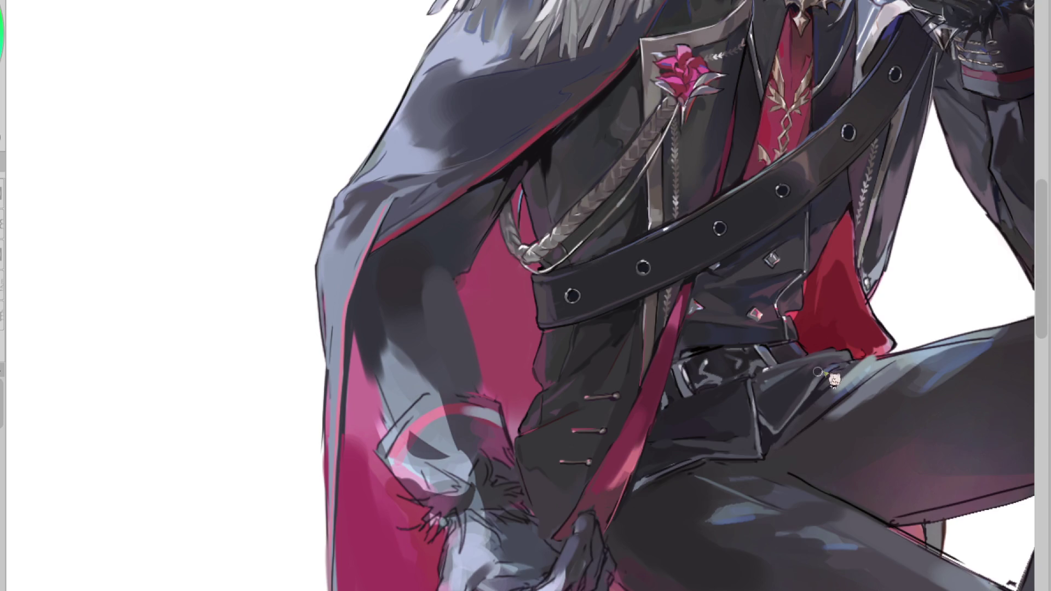
pyautogui.moveTo(784, 371); pyautogui.dragTo(845, 366)
pyautogui.moveTo(721, 466); pyautogui.dragTo(850, 539)
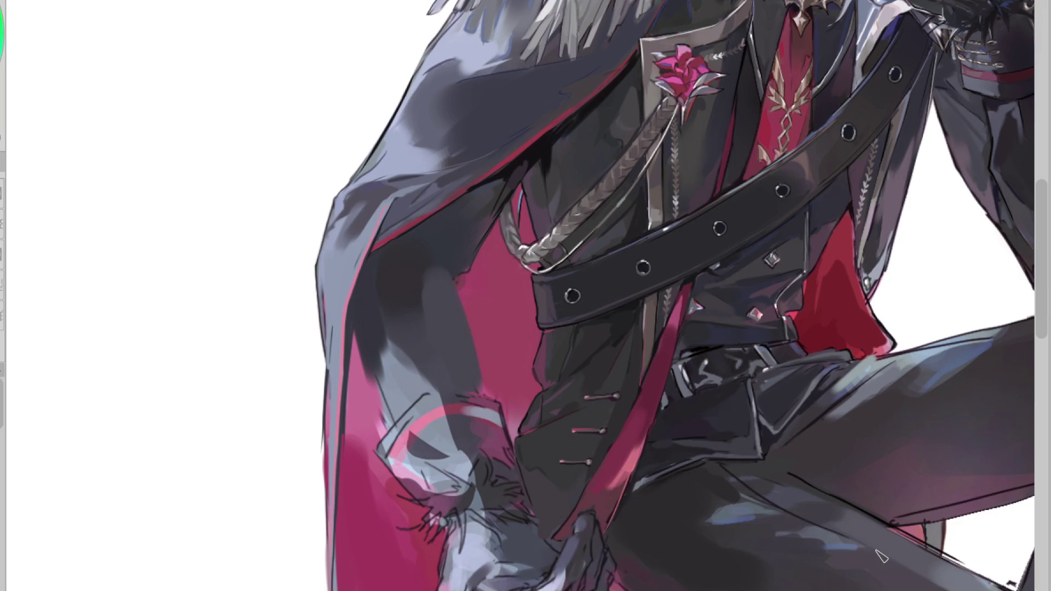
pyautogui.press('h')
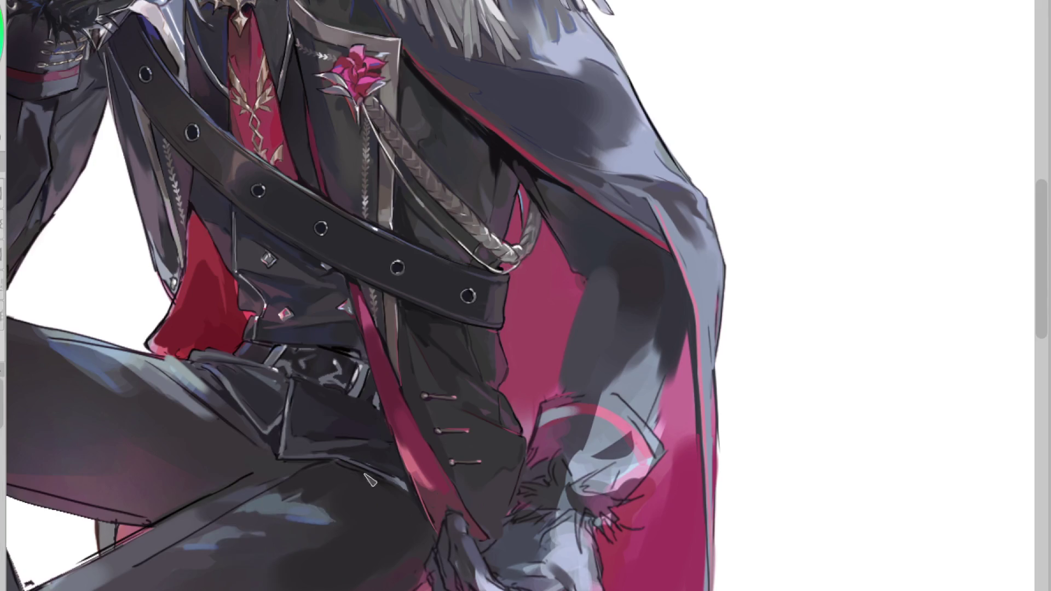
# Step: Zoom out and paint a grey stroke extending the jacket's left edge over the red lining
pyautogui.scroll(-2, 484, 438)
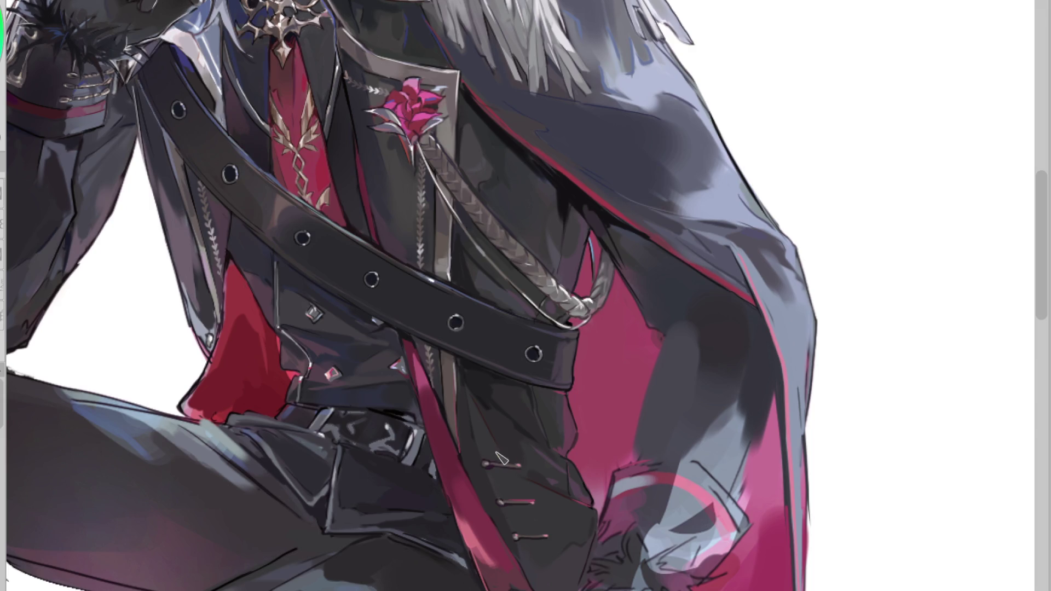
pyautogui.moveTo(212, 346); pyautogui.dragTo(197, 381)
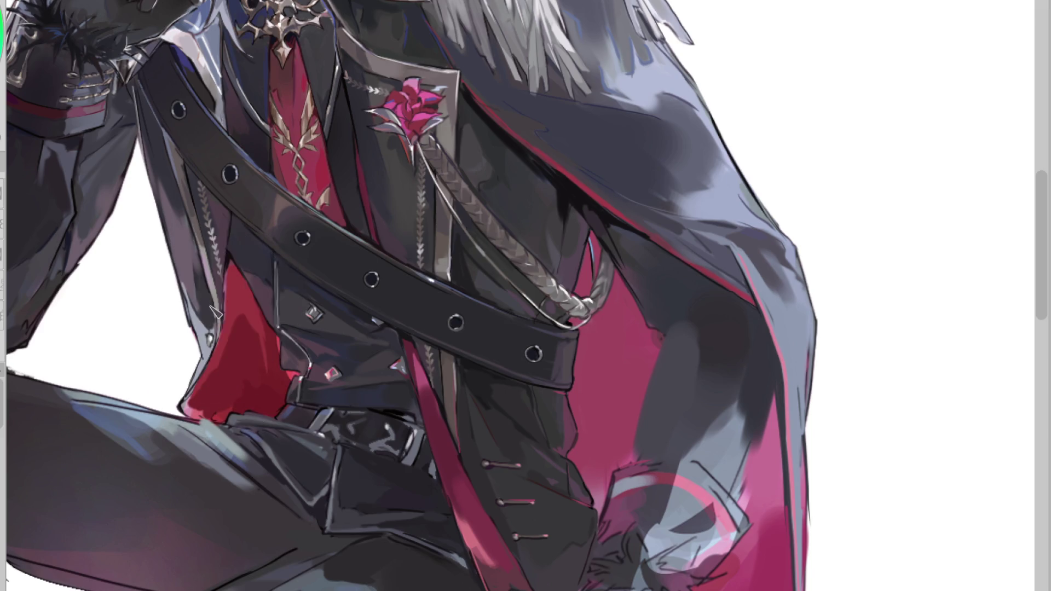
pyautogui.keyDown('alt'); pyautogui.click(212, 335); pyautogui.keyUp('alt')
pyautogui.scroll(-2, 236, 346)
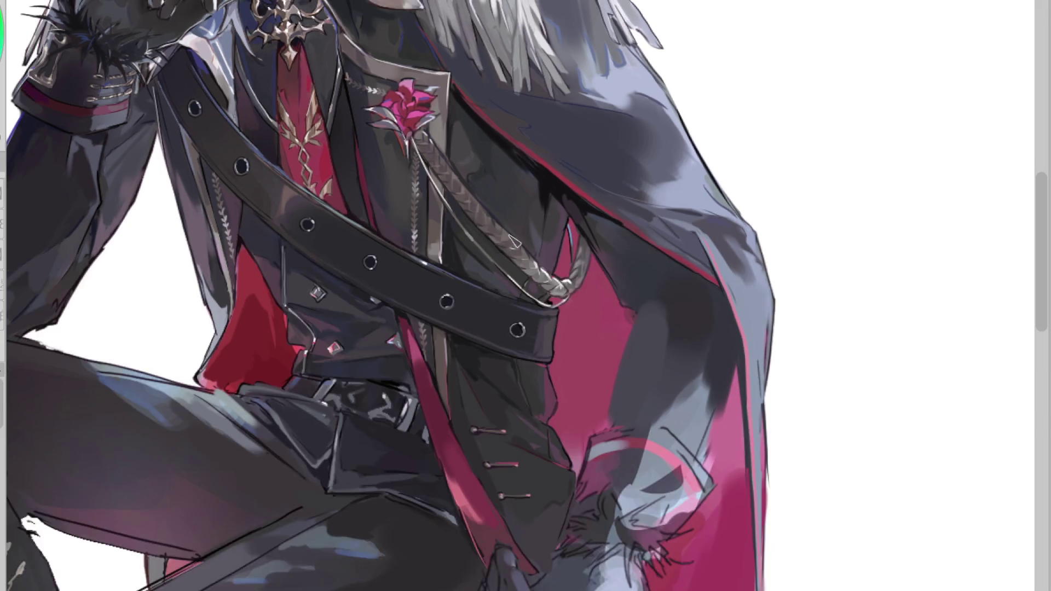
# Step: Zoom in on the belt and paint crossed light grey strokes on the buckle
pyautogui.scroll(-2, 384, 394)
pyautogui.scroll(2, 501, 446)
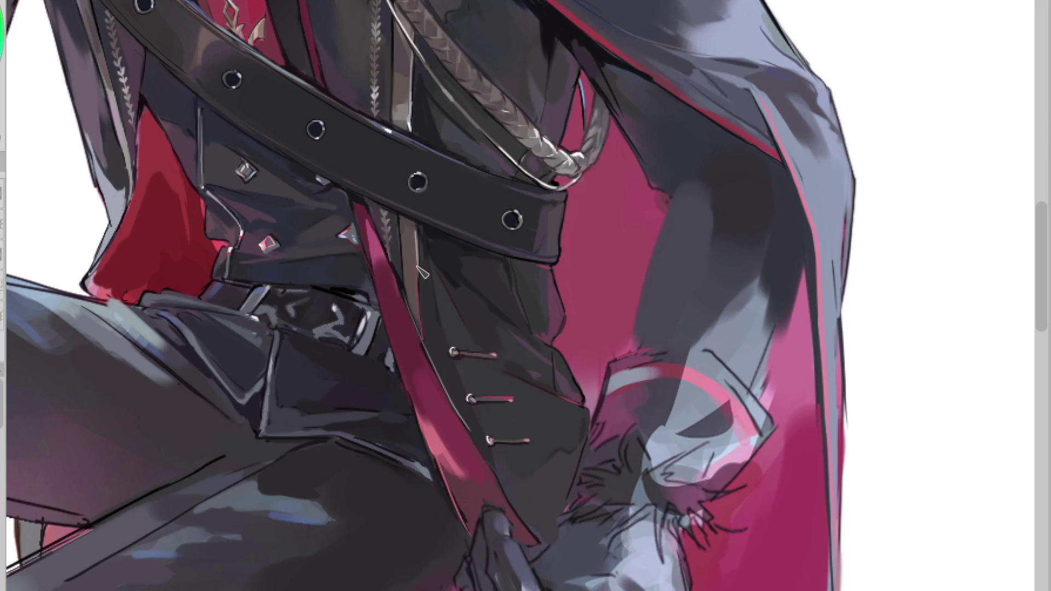
pyautogui.scroll(-1, 419, 262)
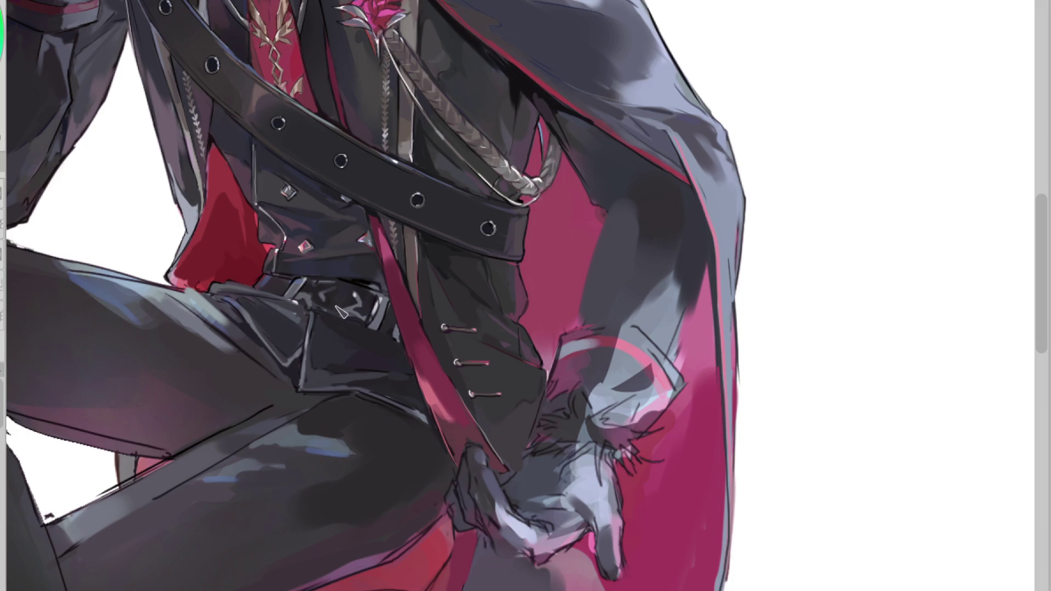
pyautogui.scroll(1, 337, 315)
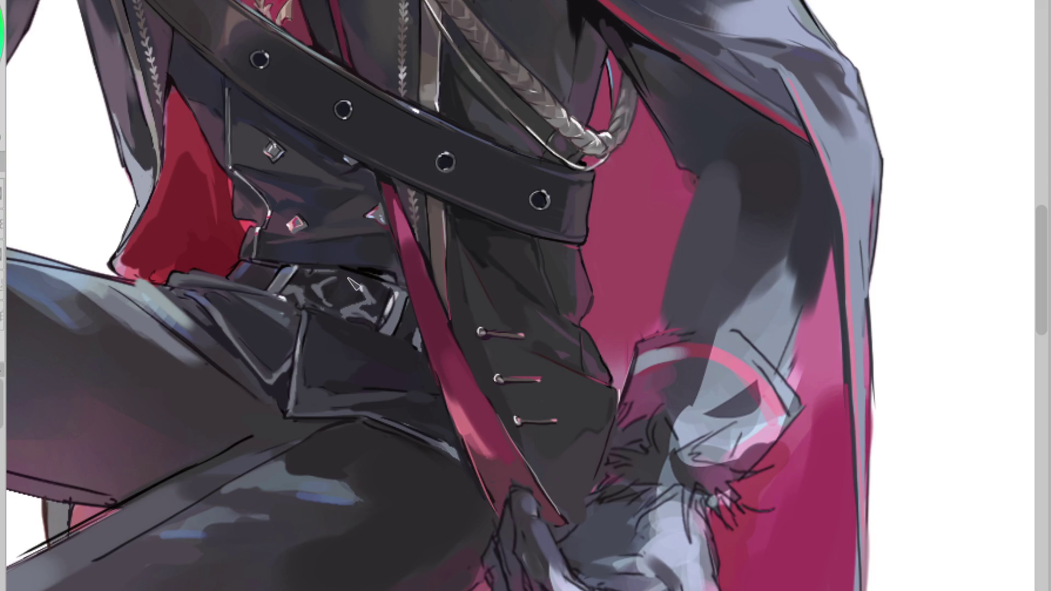
pyautogui.moveTo(360, 281); pyautogui.dragTo(354, 295)
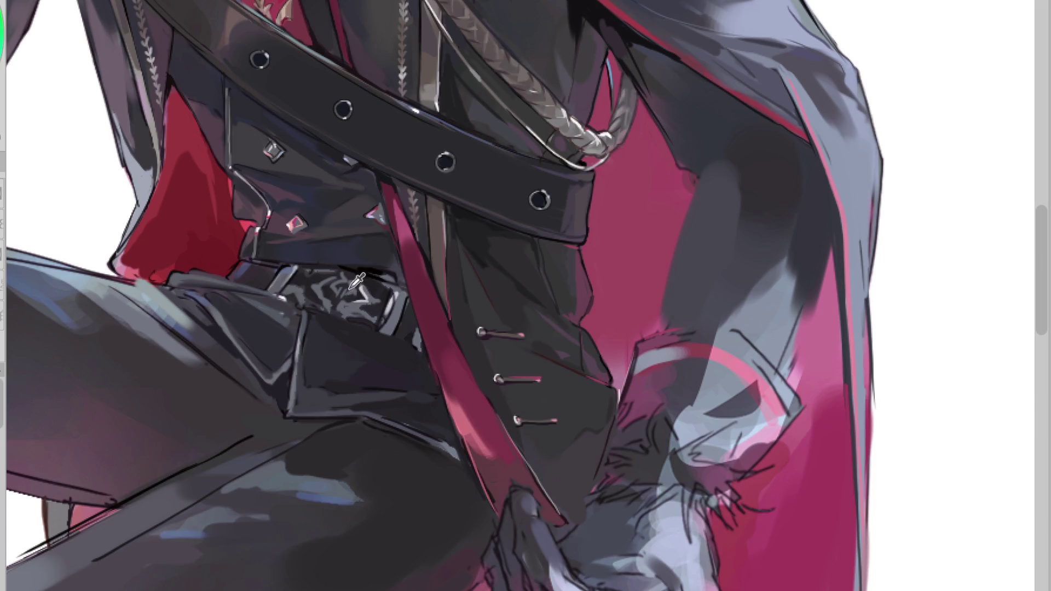
# Step: Brighten the buckle highlights, add a light grey right edge and slim its darker lower-right edge
pyautogui.moveTo(318, 284); pyautogui.dragTo(331, 298)
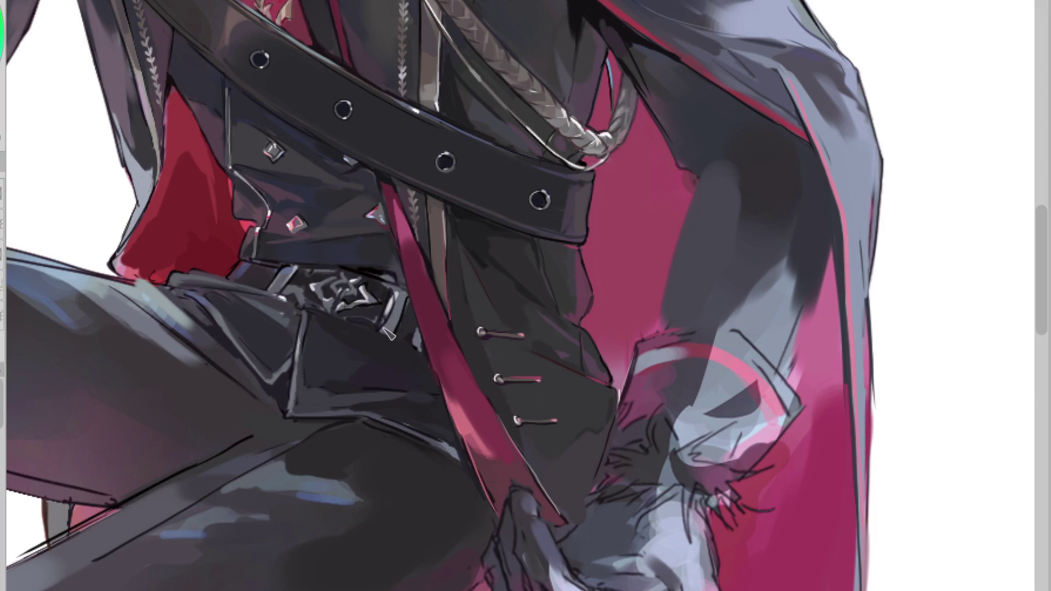
pyautogui.click(393, 295)
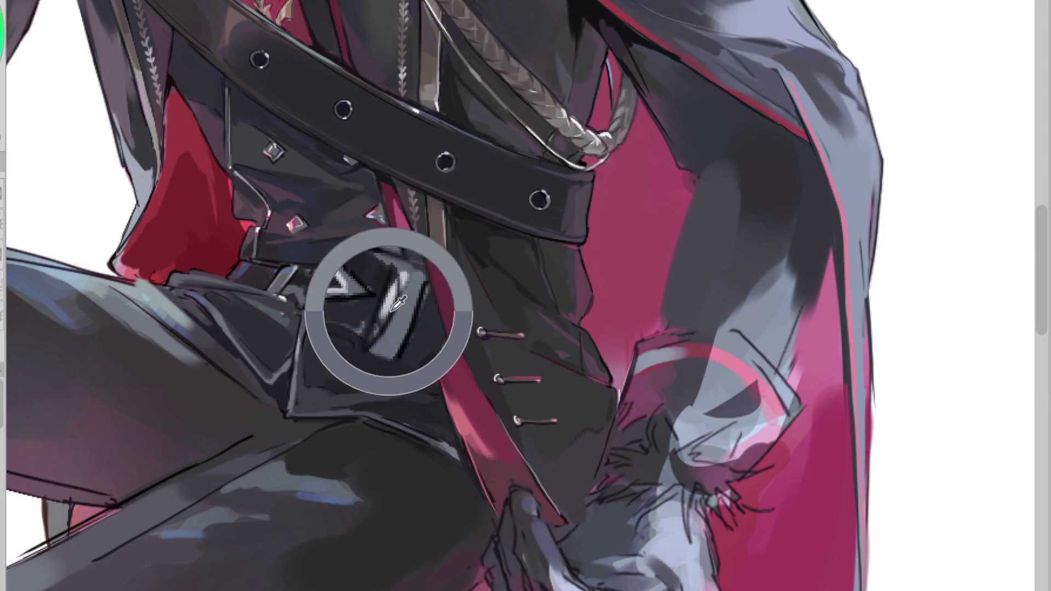
pyautogui.click(399, 288)
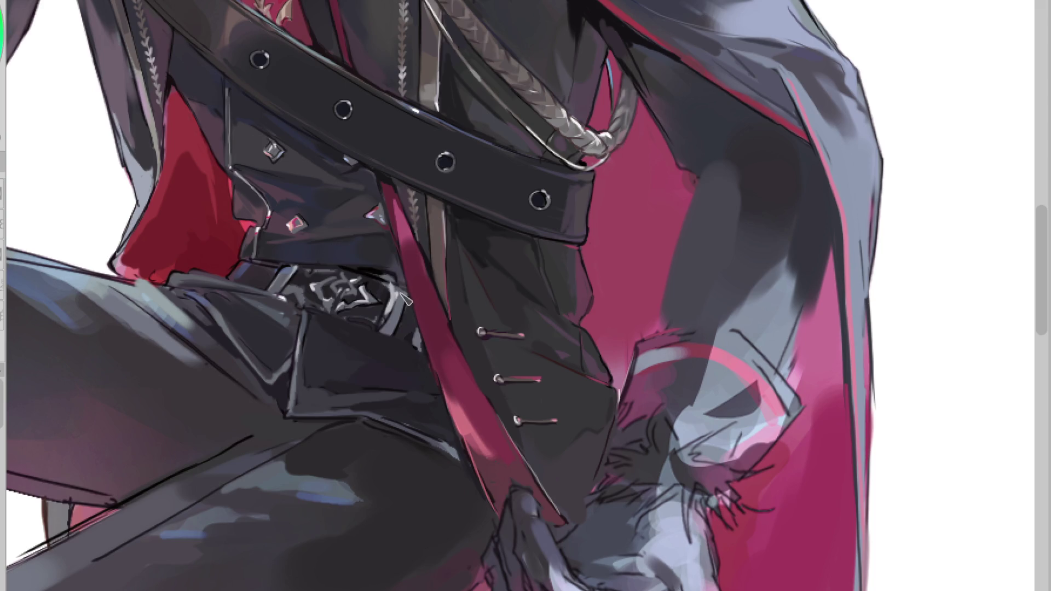
pyautogui.moveTo(397, 316)
pyautogui.mouseDown()
pyautogui.moveTo(382, 327)
pyautogui.moveTo(389, 337)
pyautogui.mouseUp()
pyautogui.moveTo(408, 315); pyautogui.dragTo(393, 331)
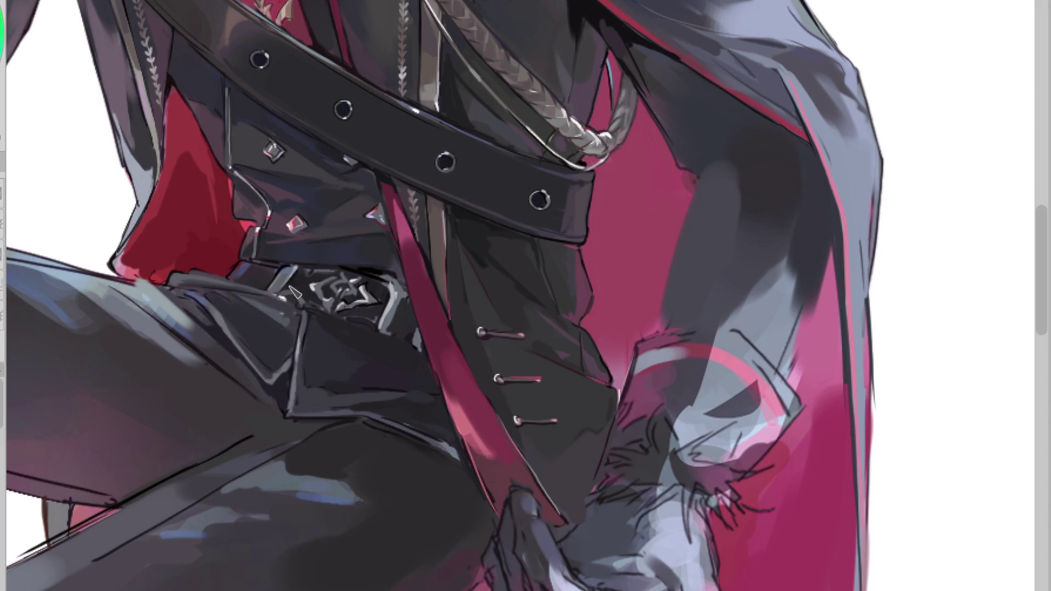
# Step: Sample several tones from across the belt buckle
pyautogui.click(285, 285)
pyautogui.click(395, 299)
pyautogui.keyDown('ctrl'); pyautogui.click(295, 290); pyautogui.keyUp('ctrl')
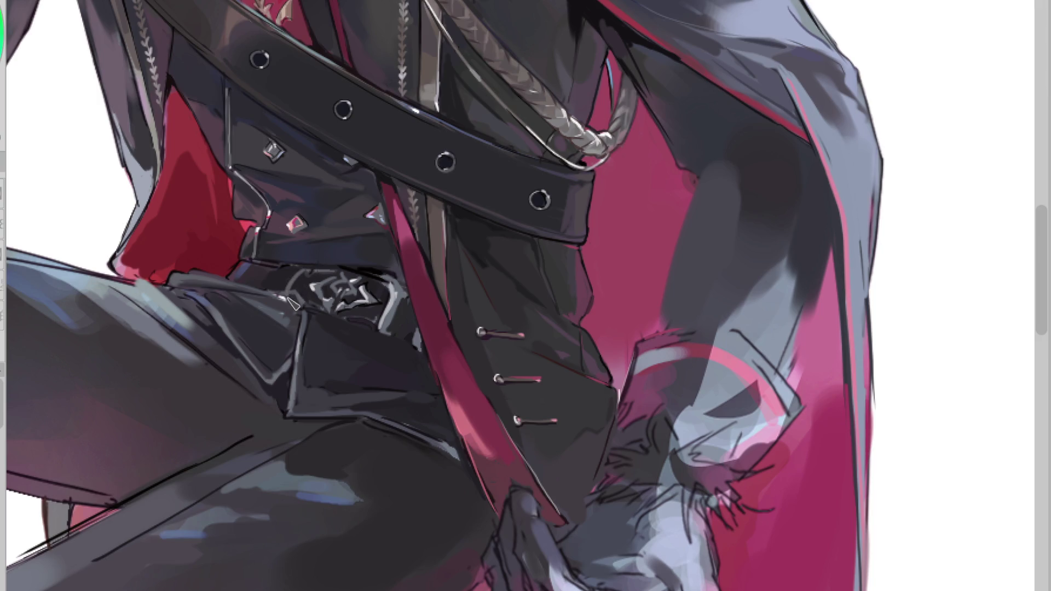
pyautogui.keyDown('ctrl'); pyautogui.click(394, 294); pyautogui.keyUp('ctrl')
pyautogui.keyDown('ctrl'); pyautogui.click(377, 298); pyautogui.keyUp('ctrl')
pyautogui.scroll(3, 373, 282)
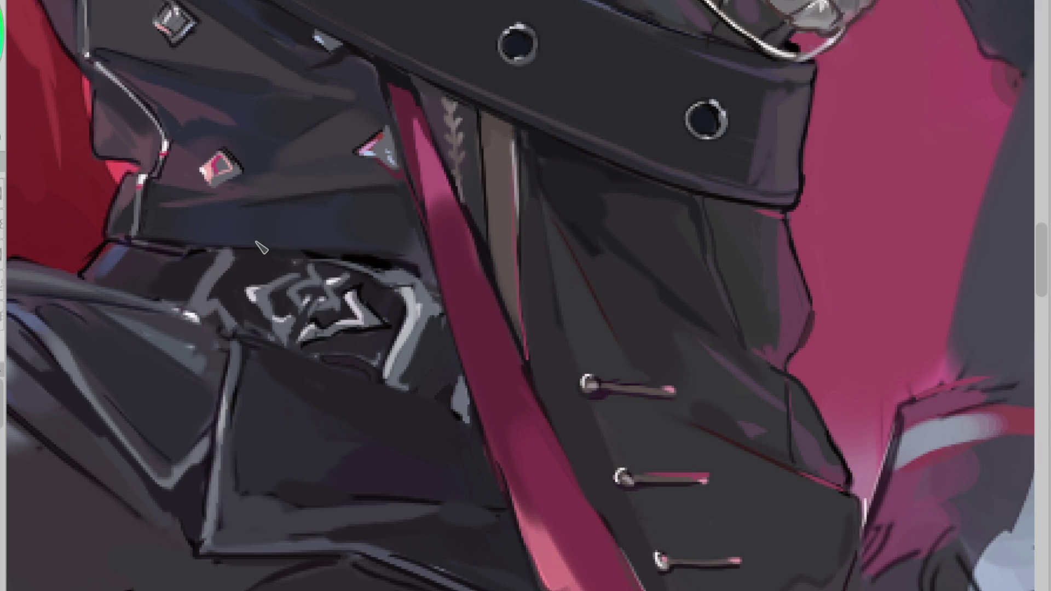
# Step: Highlight the strap edge and paint dark strokes over the buckle's grey spiral highlights
pyautogui.moveTo(221, 252); pyautogui.dragTo(183, 302)
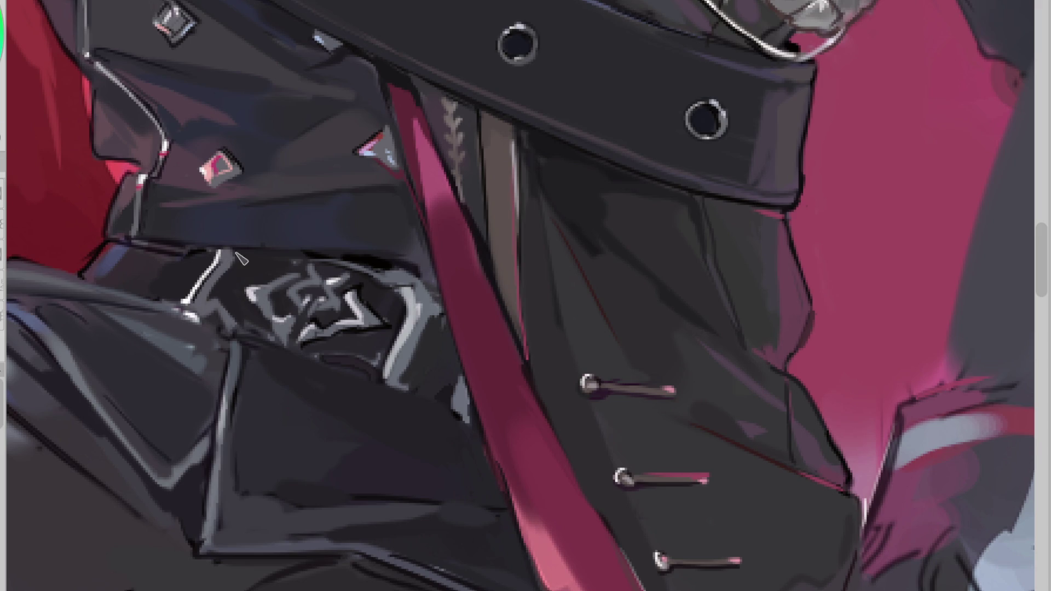
pyautogui.keyDown('alt'); pyautogui.click(300, 280); pyautogui.keyUp('alt')
pyautogui.moveTo(300, 279); pyautogui.dragTo(280, 318)
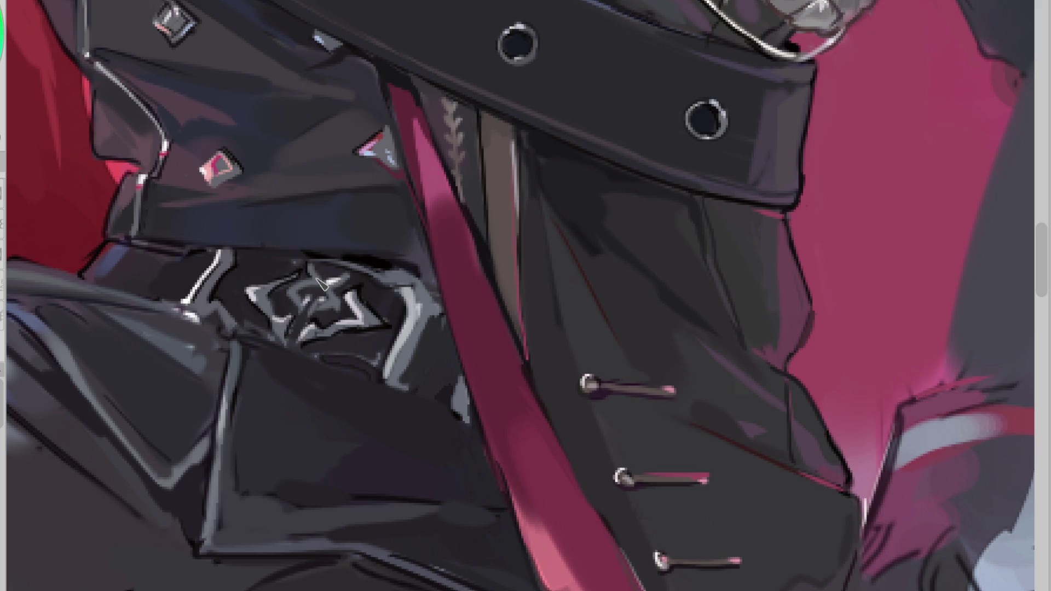
# Step: Paint light, reddish and dark strokes along the buckle's right edge, then a bright highlight down the jacket edge
pyautogui.keyDown('alt'); pyautogui.click(405, 292); pyautogui.keyUp('alt')
pyautogui.moveTo(424, 309); pyautogui.dragTo(410, 348)
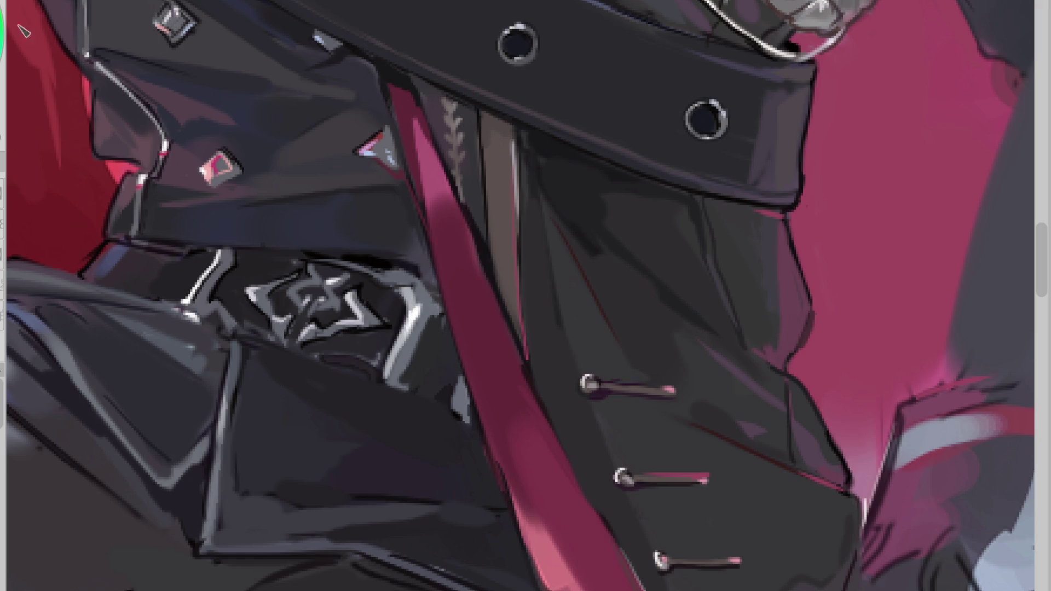
pyautogui.moveTo(422, 315); pyautogui.dragTo(402, 366)
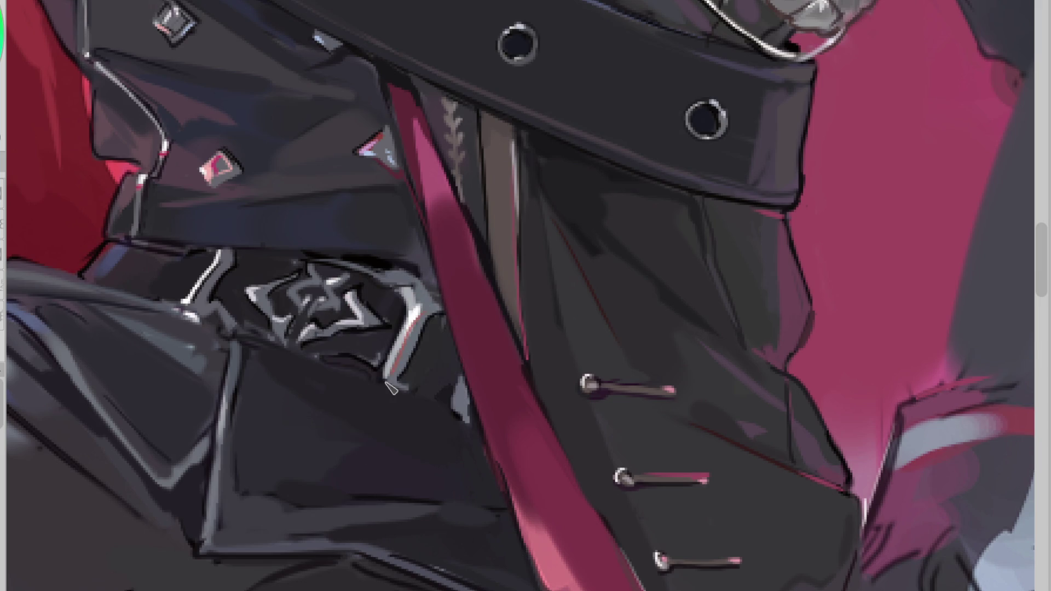
pyautogui.moveTo(405, 318); pyautogui.dragTo(379, 365)
pyautogui.moveTo(402, 328); pyautogui.dragTo(397, 299)
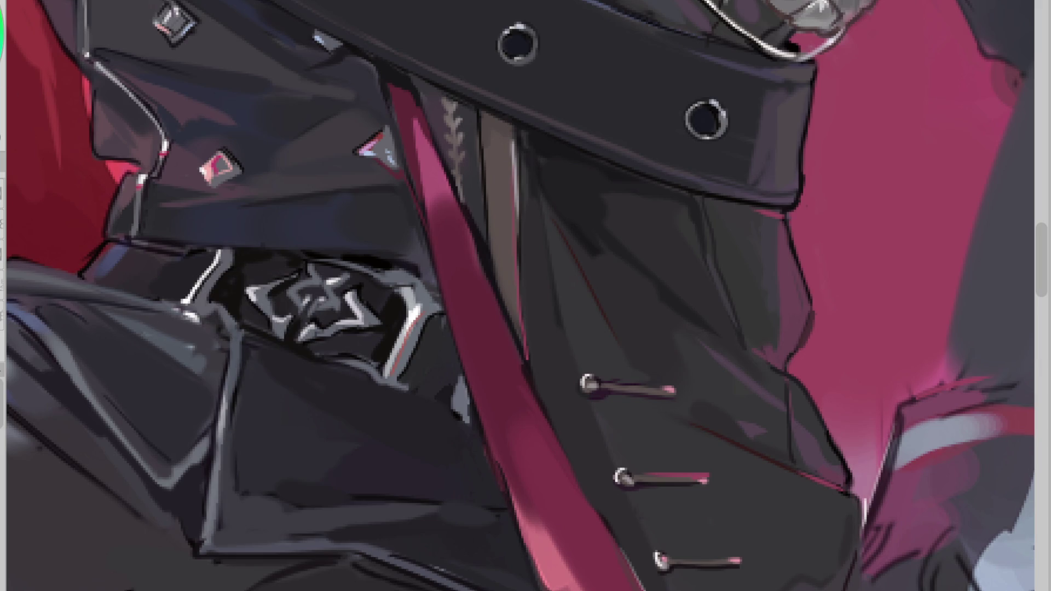
pyautogui.moveTo(243, 349); pyautogui.dragTo(218, 534)
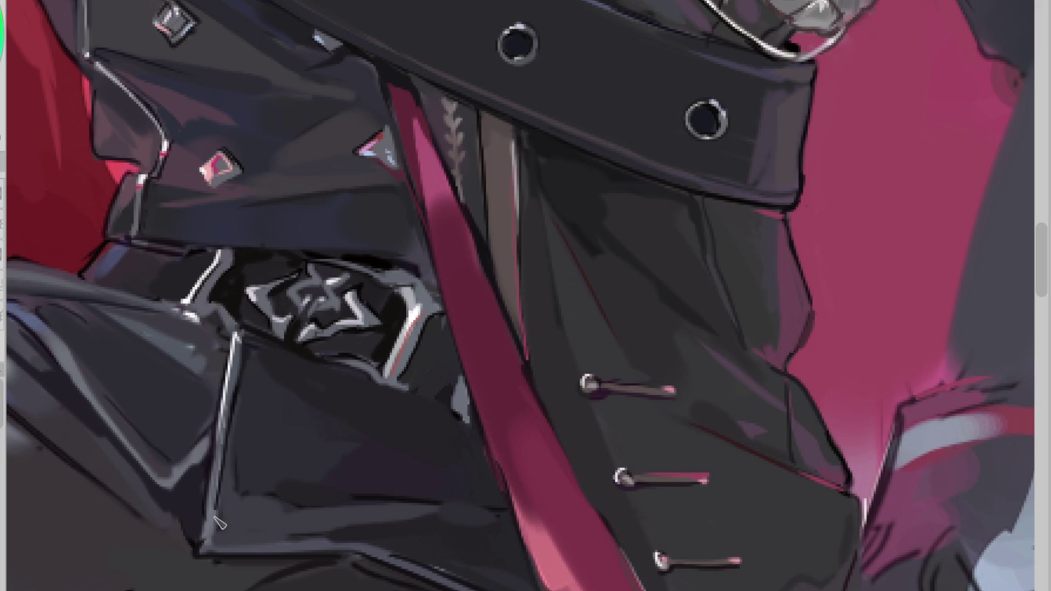
pyautogui.scroll(-2, 383, 390)
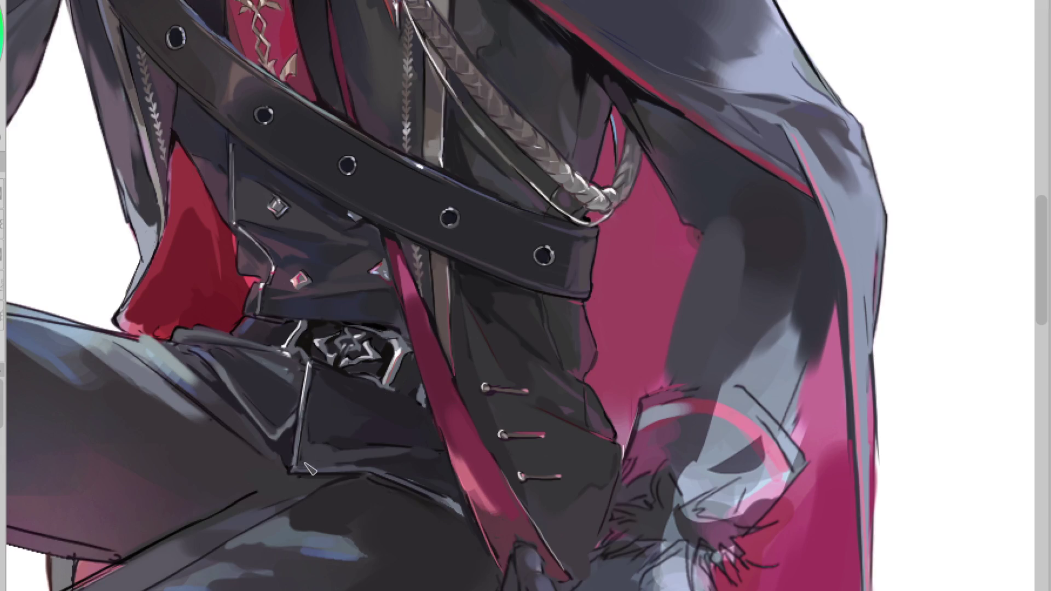
# Step: Undo a jacket panel highlight, then sample grey and brush a light highlight along the belt edge
pyautogui.moveTo(298, 469)
pyautogui.mouseDown()
pyautogui.moveTo(358, 467)
pyautogui.moveTo(309, 475)
pyautogui.mouseUp()
pyautogui.hotkey('ctrl', 'z')
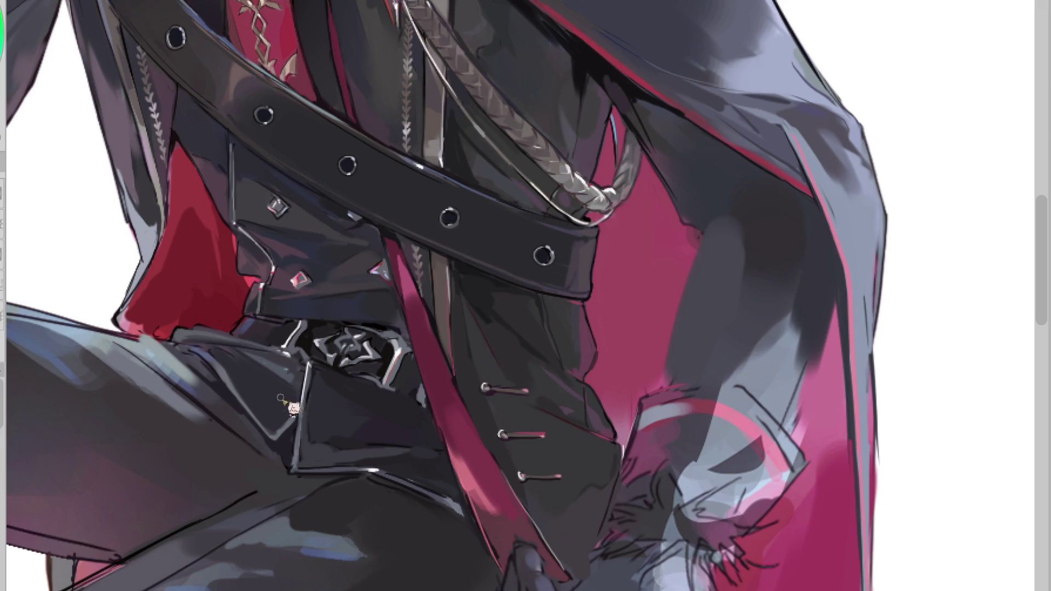
pyautogui.keyDown('alt'); pyautogui.click(189, 335); pyautogui.keyUp('alt')
pyautogui.keyDown('alt'); pyautogui.click(208, 349); pyautogui.keyUp('alt')
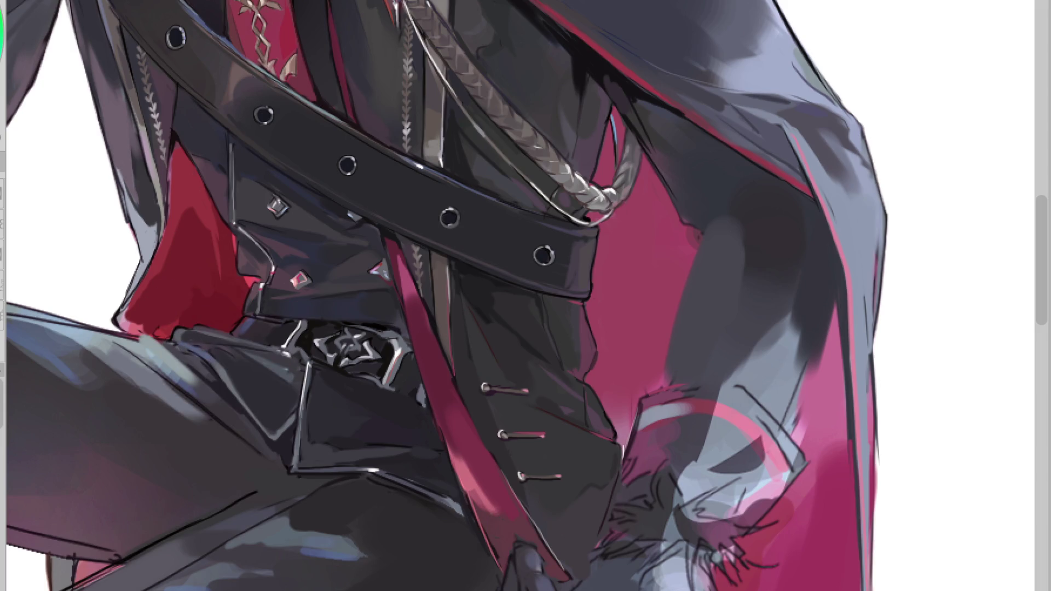
pyautogui.moveTo(176, 338); pyautogui.dragTo(201, 350)
# Step: Fill a dark shadow over the thigh below the belt and hatch dark shading right of the buckle
pyautogui.keyDown('alt'); pyautogui.click(406, 354); pyautogui.keyUp('alt')
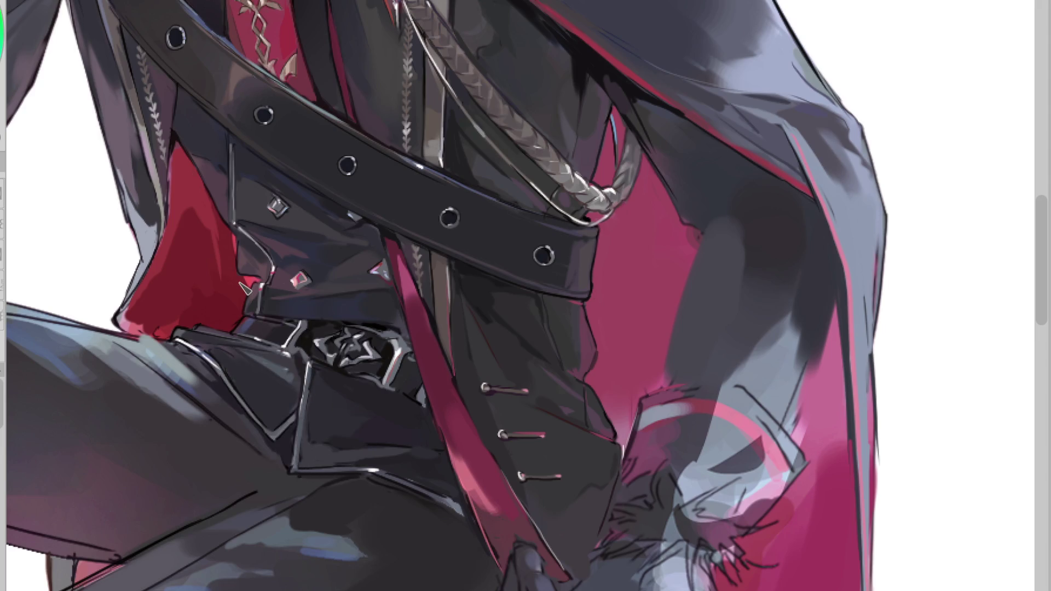
pyautogui.keyDown('alt'); pyautogui.click(296, 470); pyautogui.keyUp('alt')
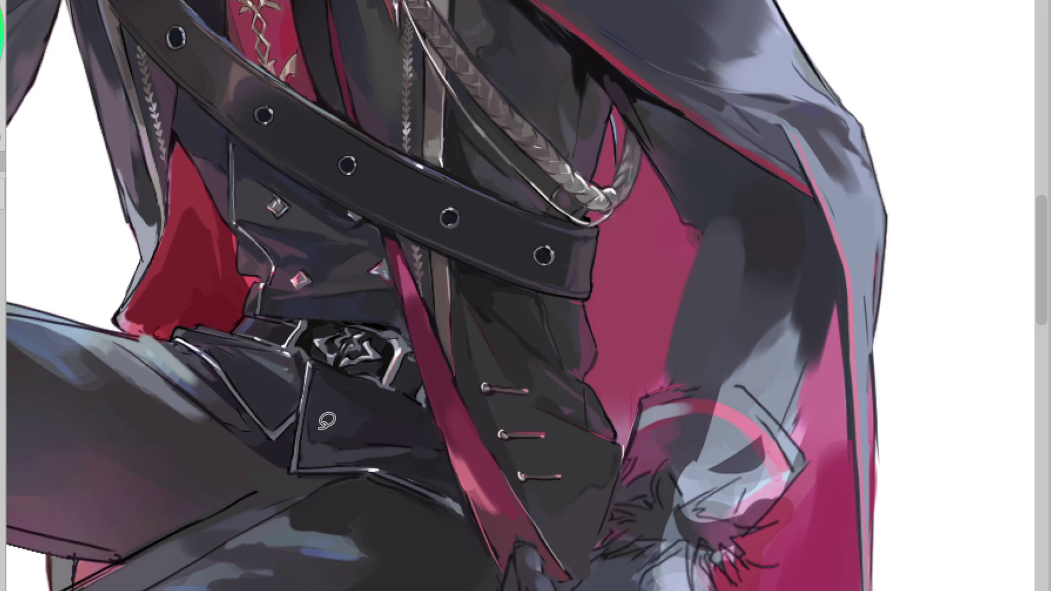
pyautogui.scroll(-1, 326, 420)
pyautogui.moveTo(256, 446); pyautogui.dragTo(308, 484)
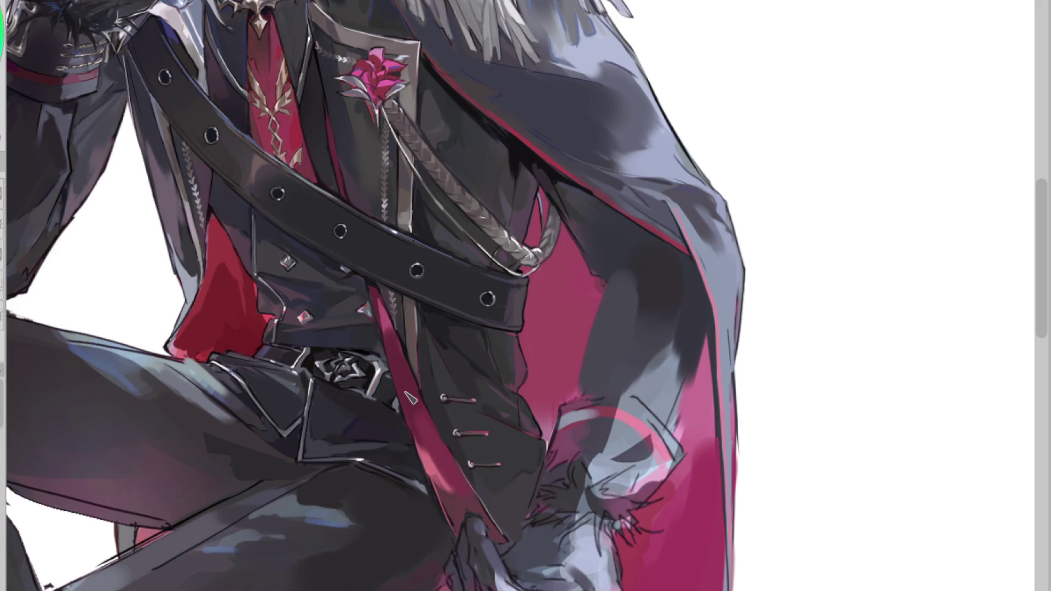
pyautogui.click(352, 364)
pyautogui.moveTo(390, 386); pyautogui.dragTo(390, 414)
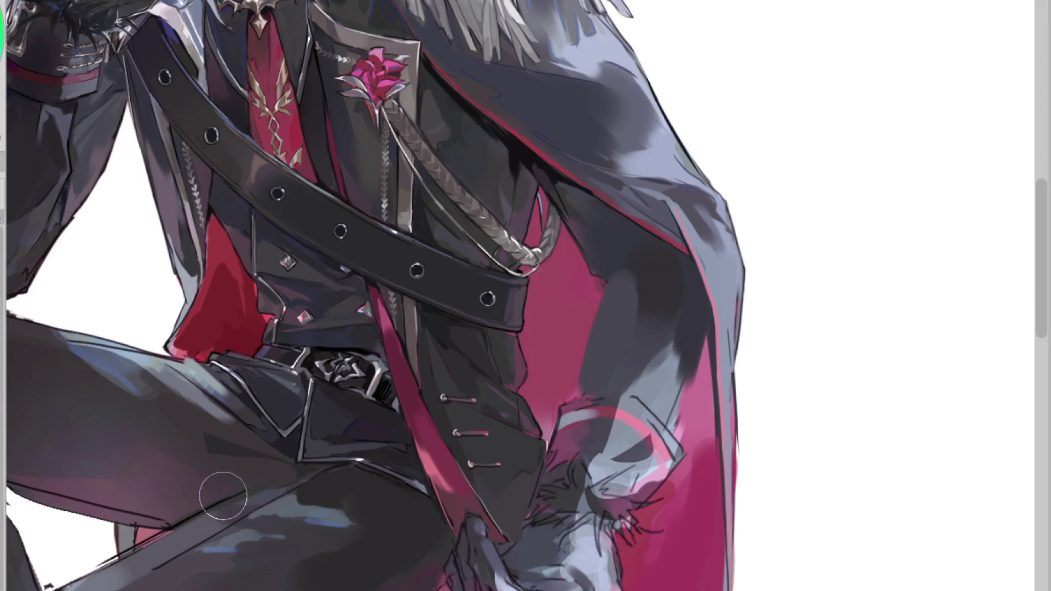
pyautogui.scroll(-2, 370, 105)
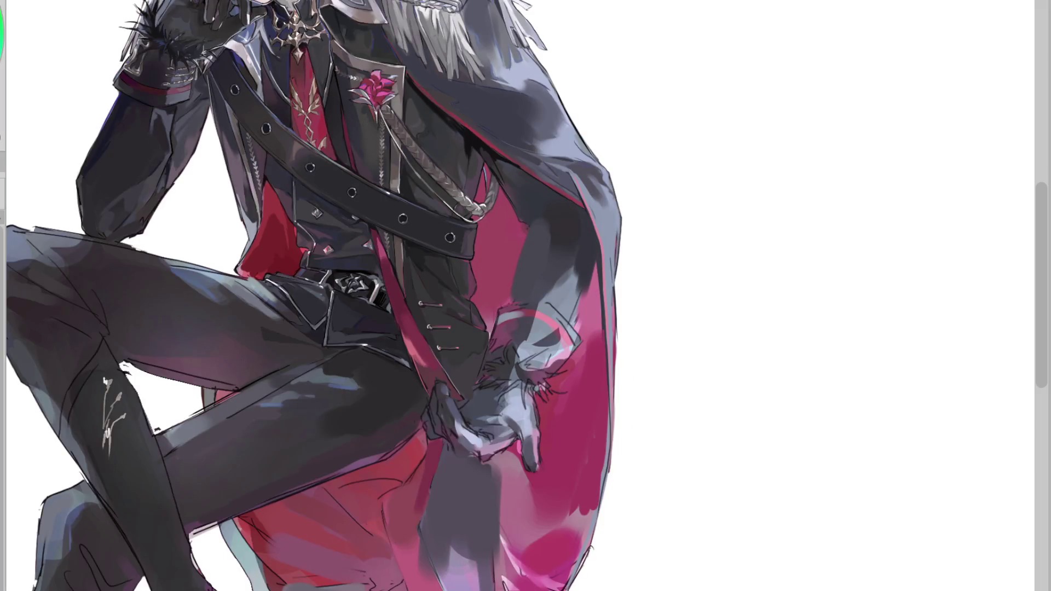
pyautogui.press('h')
pyautogui.scroll(2, 737, 327)
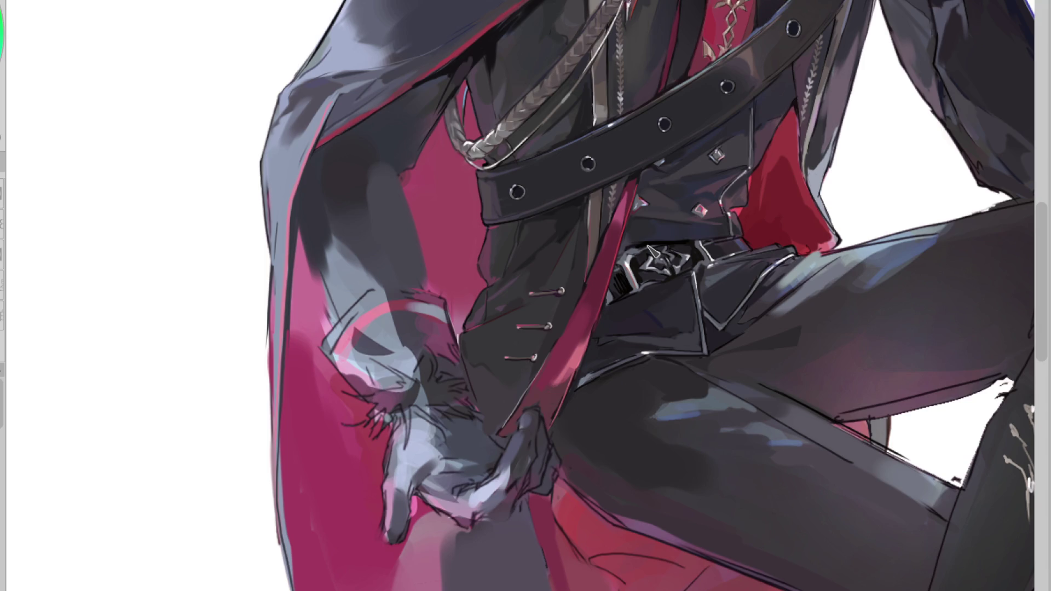
pyautogui.scroll(-2, 651, 249)
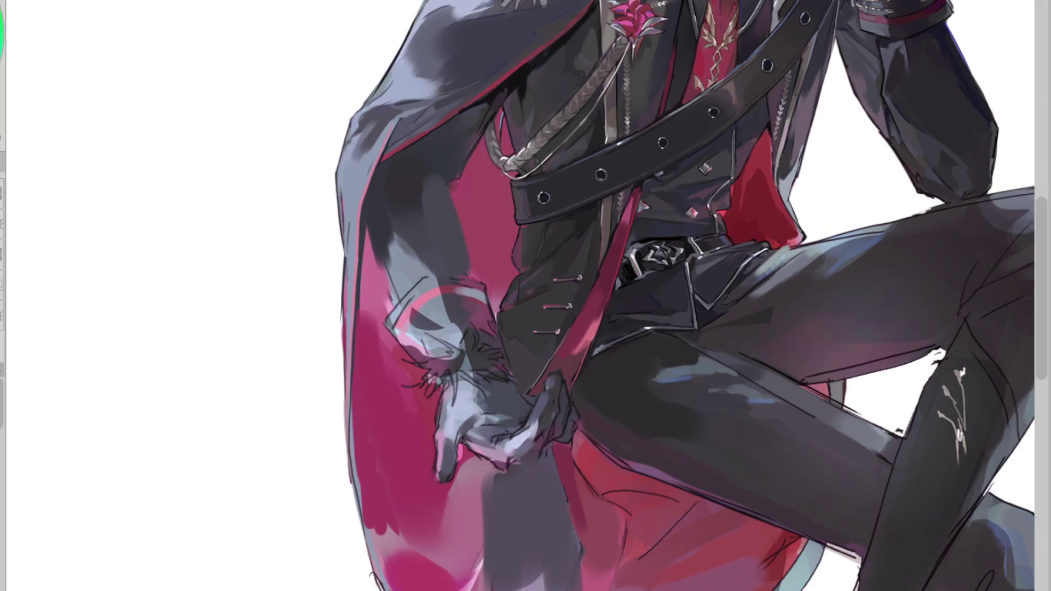
pyautogui.scroll(-1, 468, 355)
pyautogui.scroll(-1, 469, 355)
pyautogui.scroll(-1, 468, 355)
pyautogui.scroll(2, 734, 220)
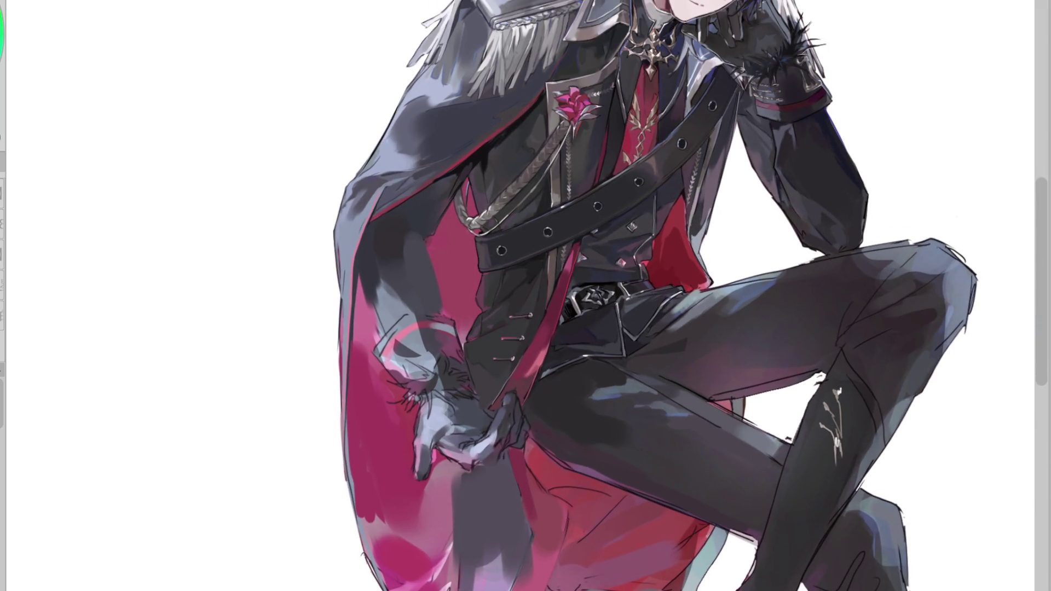
pyautogui.press('h')
pyautogui.scroll(-2, 743, 109)
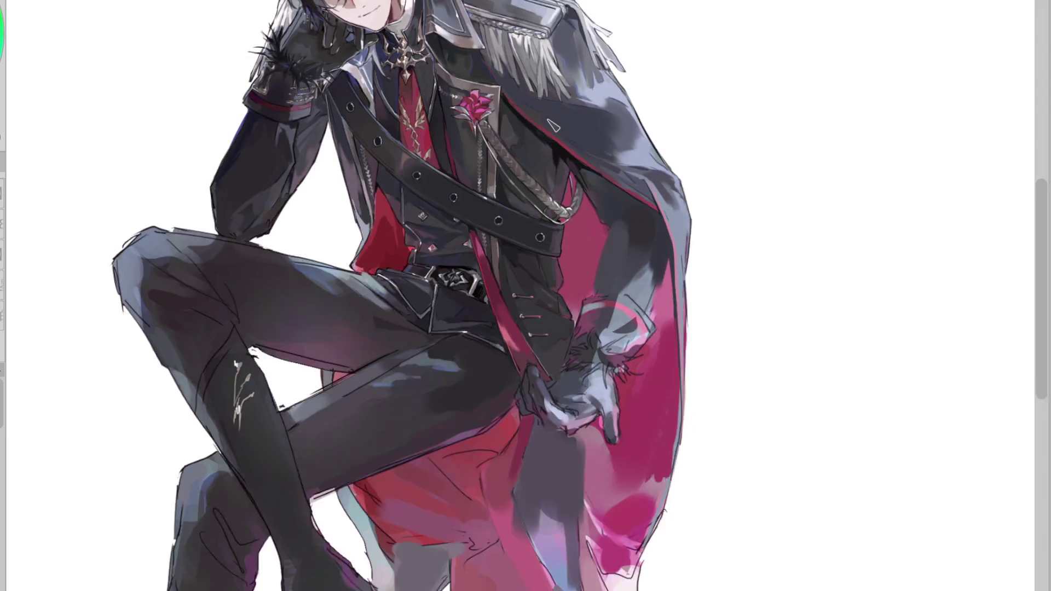
# Step: Try and undo dark grey leg strokes, then redraw the line's tail near the hem more jaggedly
pyautogui.scroll(1, 743, 110)
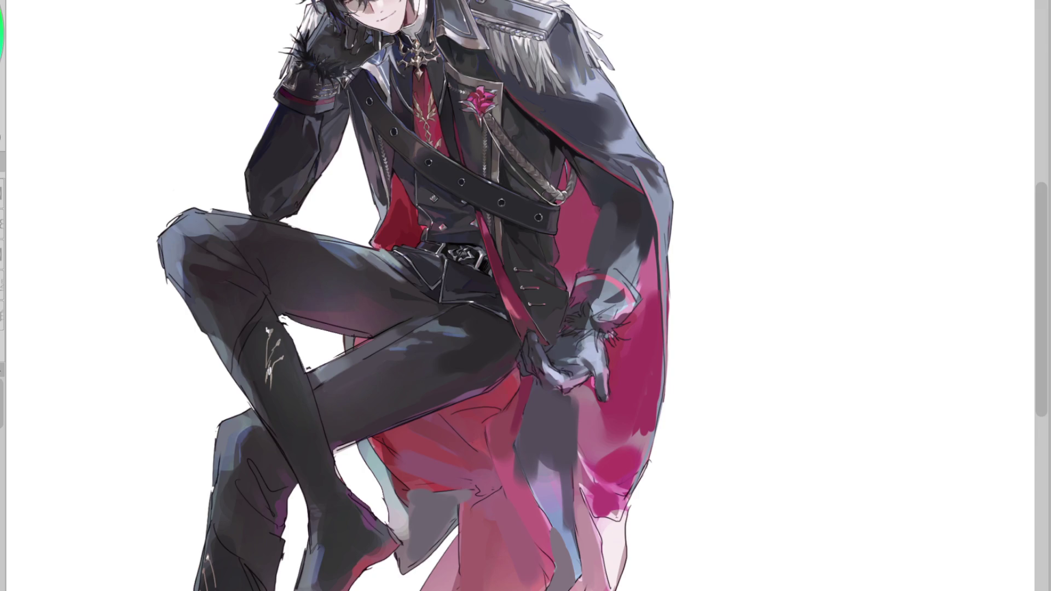
pyautogui.moveTo(534, 440)
pyautogui.mouseDown()
pyautogui.moveTo(528, 518)
pyautogui.moveTo(550, 578)
pyautogui.moveTo(537, 550)
pyautogui.mouseUp()
pyautogui.moveTo(539, 508)
pyautogui.mouseDown()
pyautogui.moveTo(548, 572)
pyautogui.moveTo(552, 485)
pyautogui.moveTo(557, 545)
pyautogui.moveTo(575, 581)
pyautogui.mouseUp()
pyautogui.hotkey('ctrl', 'z')
pyautogui.hotkey('ctrl', 'z')
pyautogui.moveTo(526, 438)
pyautogui.mouseDown()
pyautogui.moveTo(515, 512)
pyautogui.moveTo(570, 578)
pyautogui.mouseUp()
pyautogui.hotkey('ctrl', 'z')
pyautogui.moveTo(550, 533); pyautogui.dragTo(564, 554)
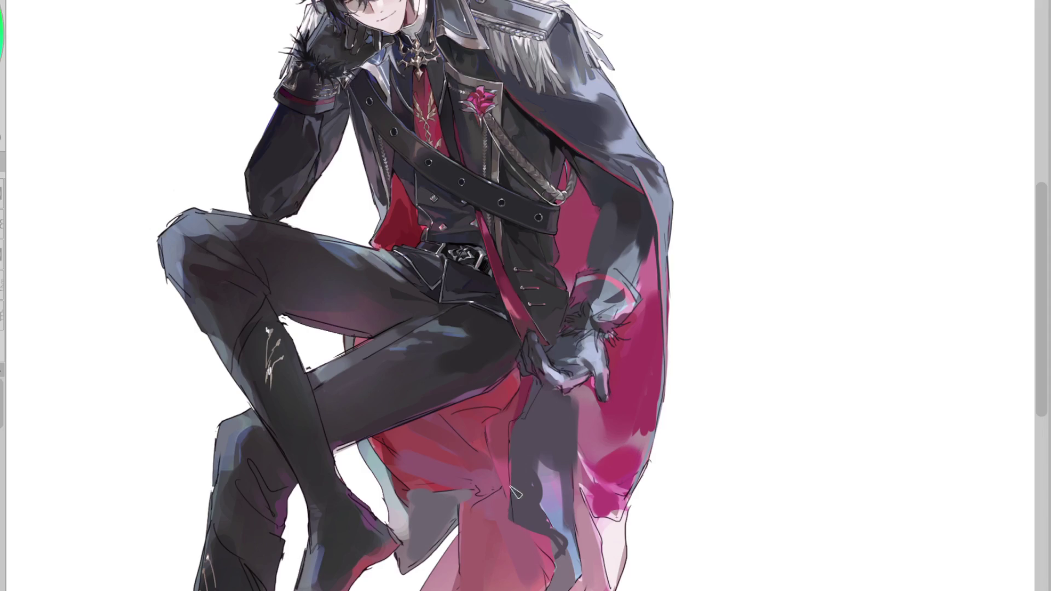
# Step: Try and undo dark lines on the coat tail, tint the area below the hand pink, repaint cuff shading
pyautogui.moveTo(569, 413); pyautogui.dragTo(536, 477)
pyautogui.moveTo(516, 442); pyautogui.dragTo(535, 478)
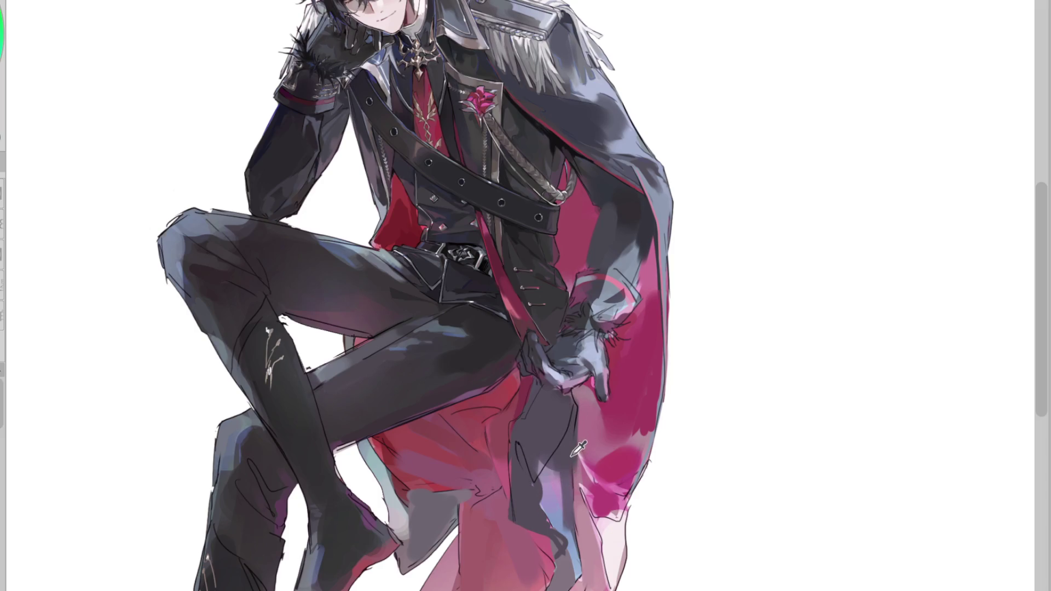
pyautogui.hotkey('ctrl', 'z')
pyautogui.moveTo(572, 443); pyautogui.dragTo(576, 481)
pyautogui.hotkey('ctrl', 'z')
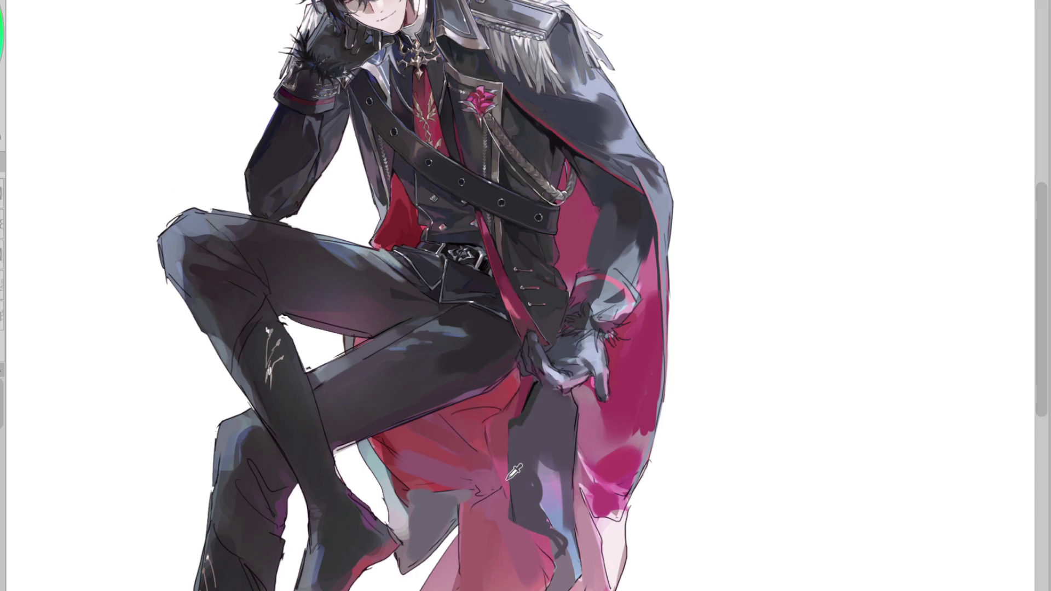
pyautogui.moveTo(558, 551); pyautogui.dragTo(559, 567)
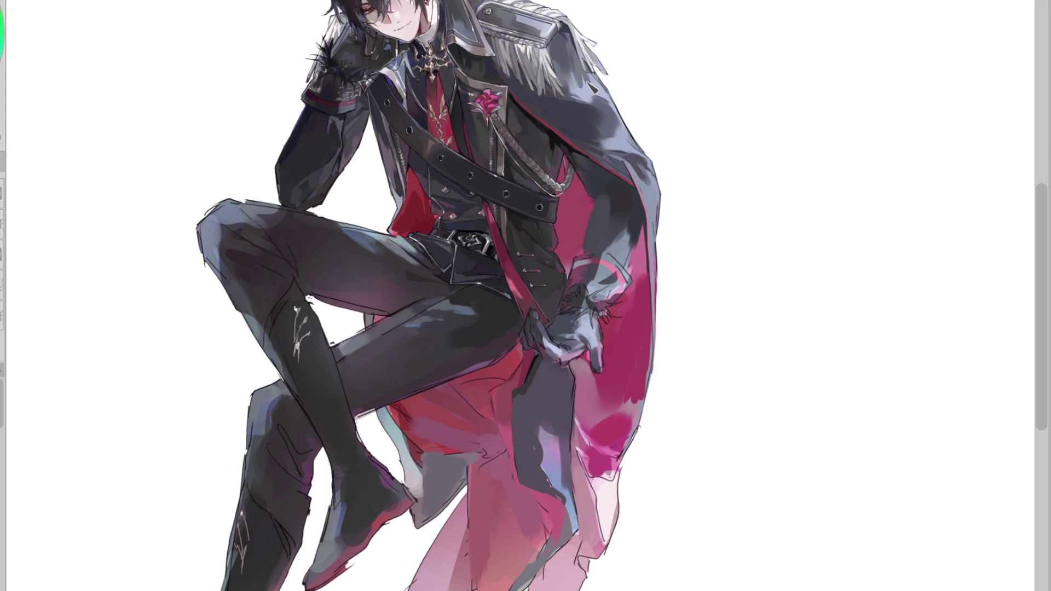
pyautogui.moveTo(595, 295); pyautogui.dragTo(575, 285)
# Step: Darken coat shading above the cuff, trace teal guide lines around the sleeve, and lasso the gloved hand
pyautogui.moveTo(600, 162); pyautogui.dragTo(613, 181)
pyautogui.moveTo(645, 206)
pyautogui.mouseDown()
pyautogui.moveTo(597, 252)
pyautogui.moveTo(578, 299)
pyautogui.mouseUp()
pyautogui.moveTo(641, 233); pyautogui.dragTo(599, 301)
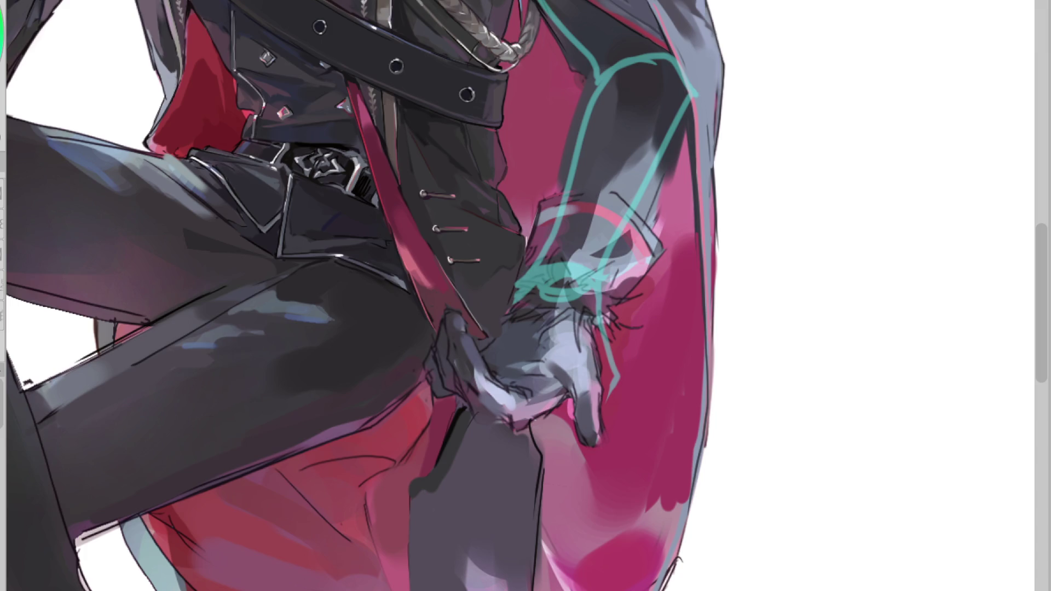
pyautogui.moveTo(599, 339)
pyautogui.mouseDown()
pyautogui.moveTo(502, 317)
pyautogui.moveTo(512, 439)
pyautogui.mouseUp()
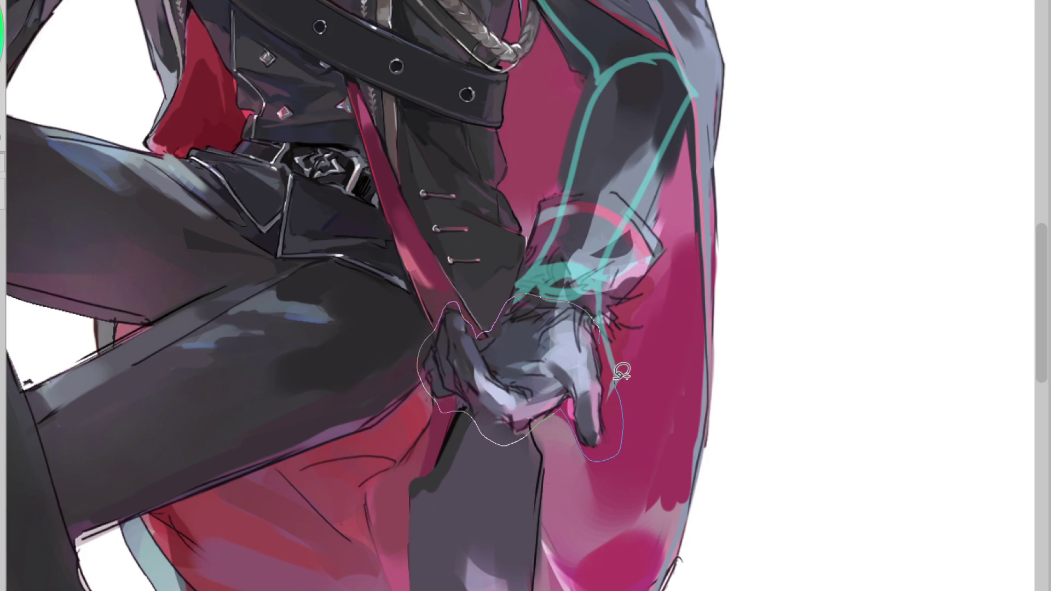
# Step: Shift the selected gloved hand up and slightly left, then start erasing the white gap beneath it
pyautogui.moveTo(512, 440); pyautogui.dragTo(619, 369)
pyautogui.hotkey('ctrl', 't')
pyautogui.moveTo(581, 415); pyautogui.dragTo(583, 400)
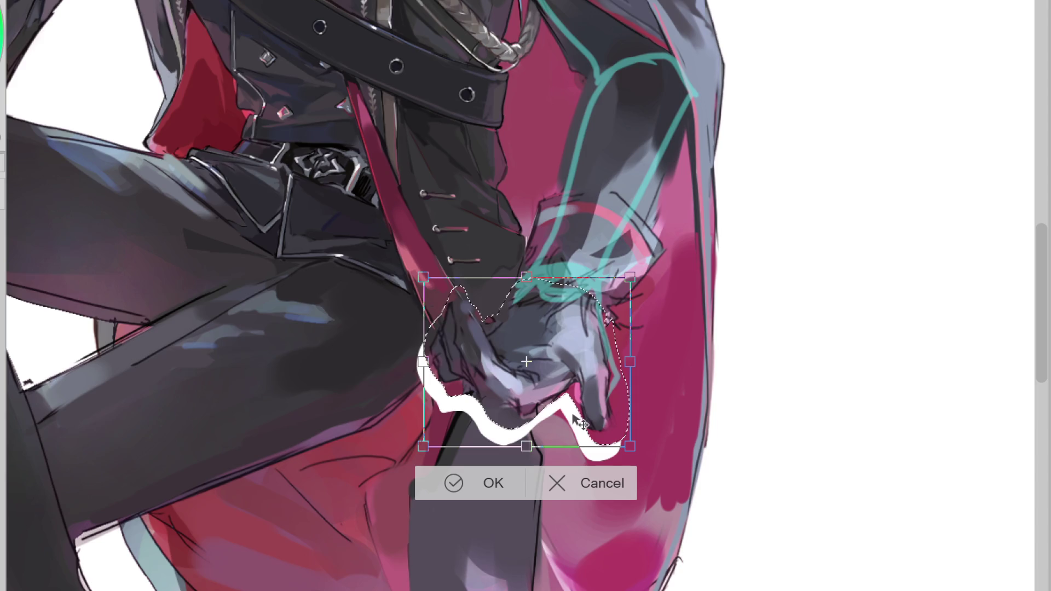
pyautogui.moveTo(584, 405); pyautogui.dragTo(582, 405)
pyautogui.click(460, 484)
pyautogui.hotkey('ctrl', 'd')
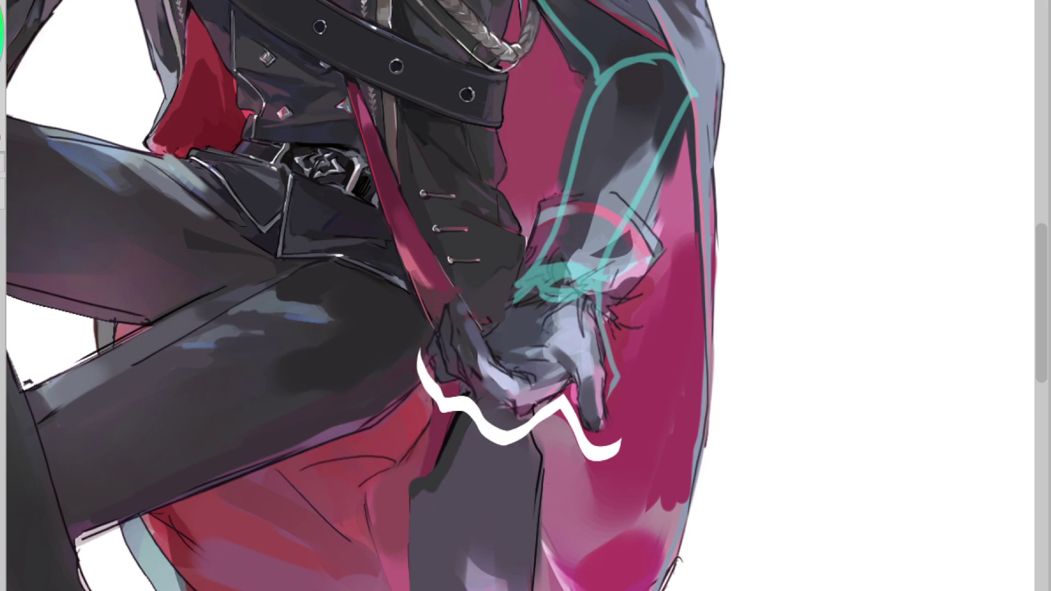
pyautogui.moveTo(512, 435)
pyautogui.mouseDown()
pyautogui.moveTo(449, 405)
pyautogui.moveTo(509, 432)
pyautogui.moveTo(572, 414)
pyautogui.mouseUp()
# Step: Erase the remaining white curve below the hand and the white streak along its left edge
pyautogui.moveTo(621, 444); pyautogui.dragTo(577, 441)
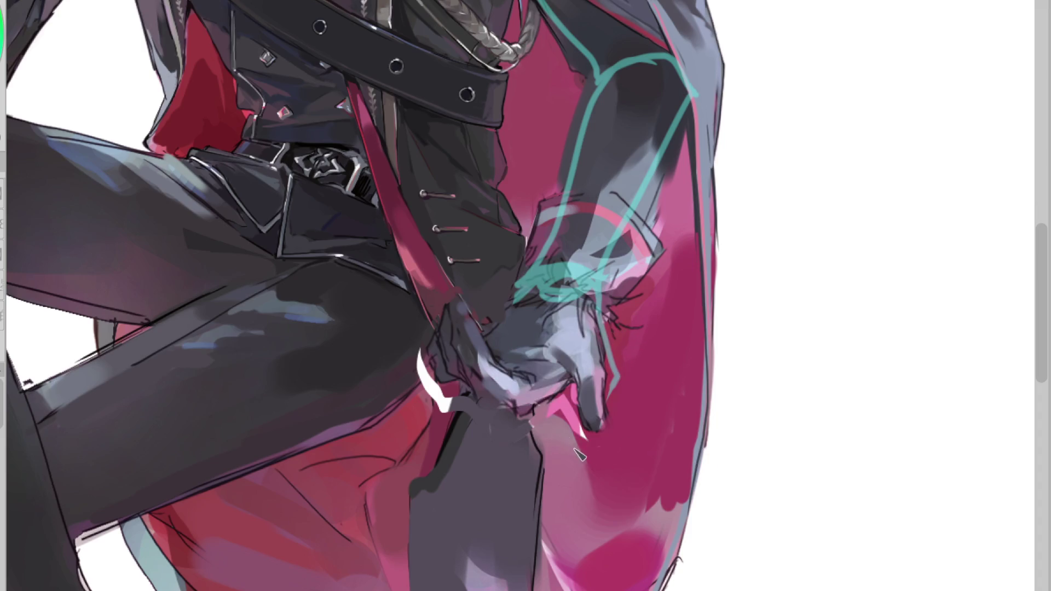
pyautogui.moveTo(422, 350)
pyautogui.mouseDown()
pyautogui.moveTo(438, 403)
pyautogui.moveTo(471, 400)
pyautogui.mouseUp()
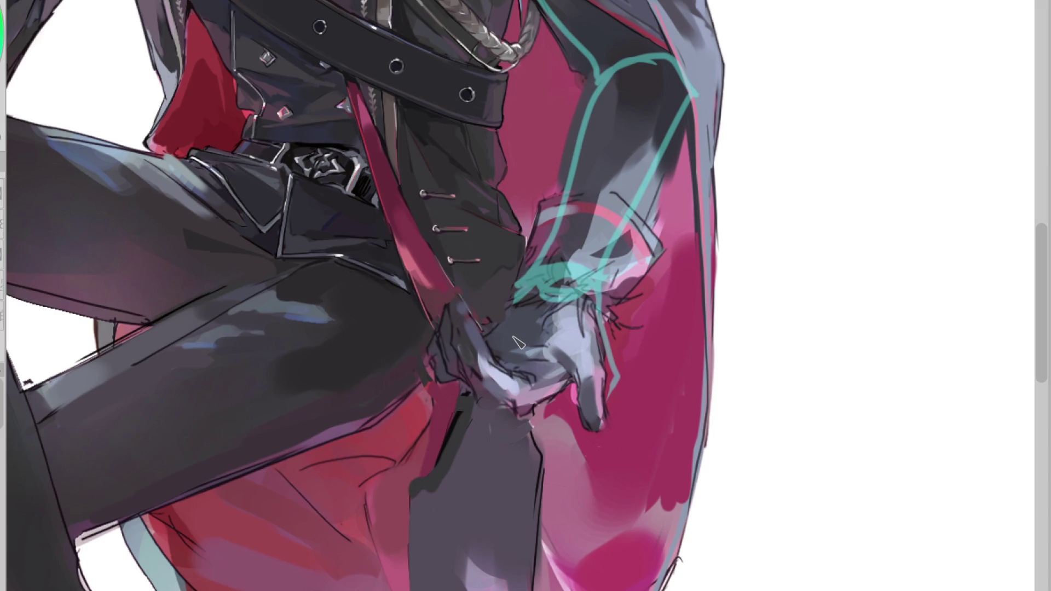
pyautogui.press('Delete')
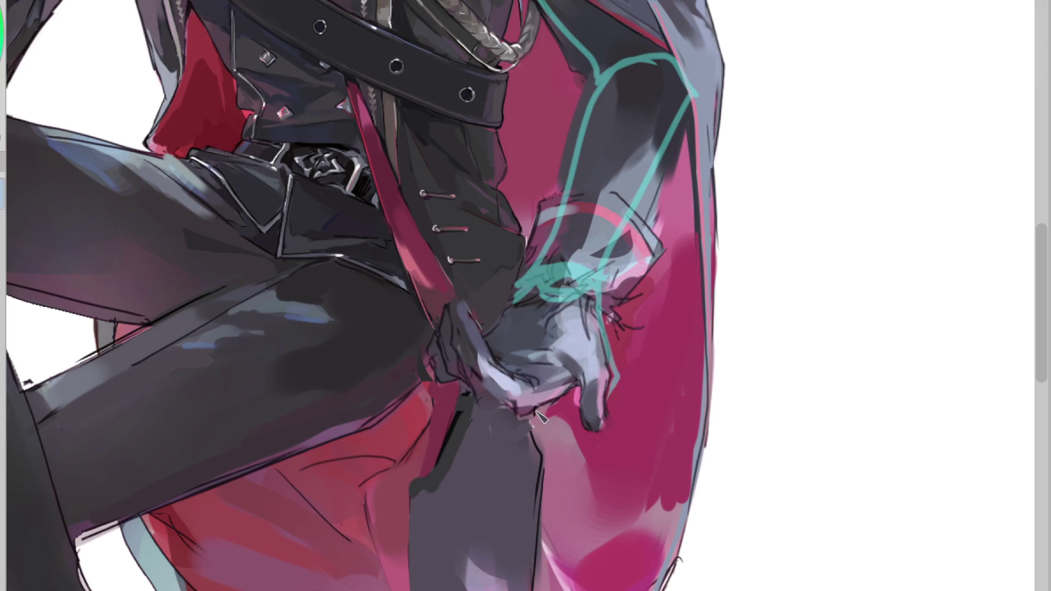
# Step: Repaint dark palm lines and rework shading on the glove, wrist and cuff, then mirror to check
pyautogui.moveTo(572, 383); pyautogui.dragTo(542, 410)
pyautogui.moveTo(608, 295); pyautogui.dragTo(564, 361)
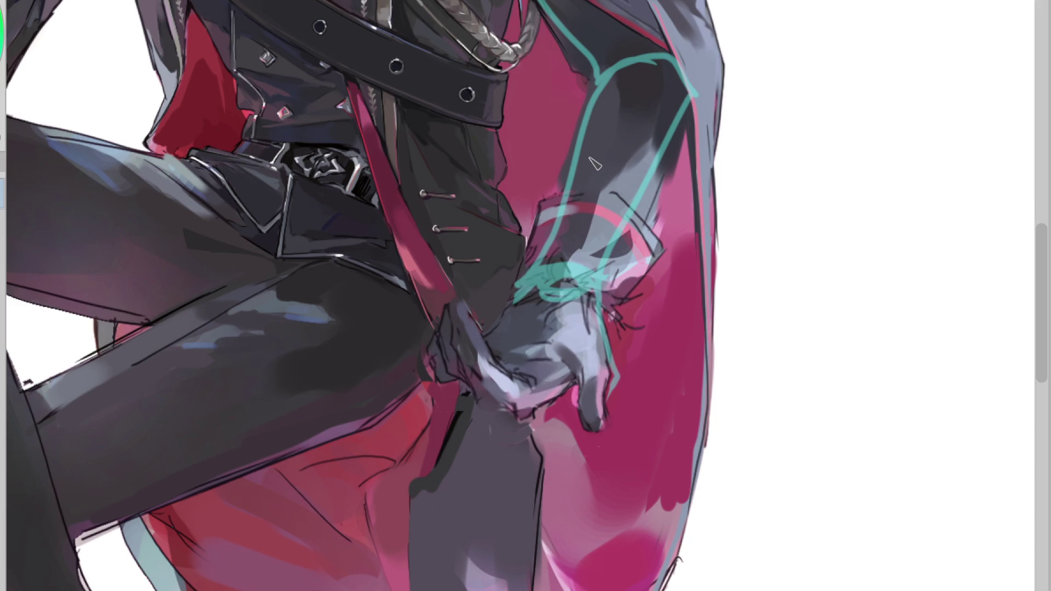
pyautogui.moveTo(646, 164); pyautogui.dragTo(575, 230)
pyautogui.moveTo(657, 241)
pyautogui.mouseDown()
pyautogui.moveTo(602, 285)
pyautogui.moveTo(580, 285)
pyautogui.moveTo(614, 339)
pyautogui.mouseUp()
pyautogui.moveTo(525, 257); pyautogui.dragTo(603, 294)
pyautogui.press('h')
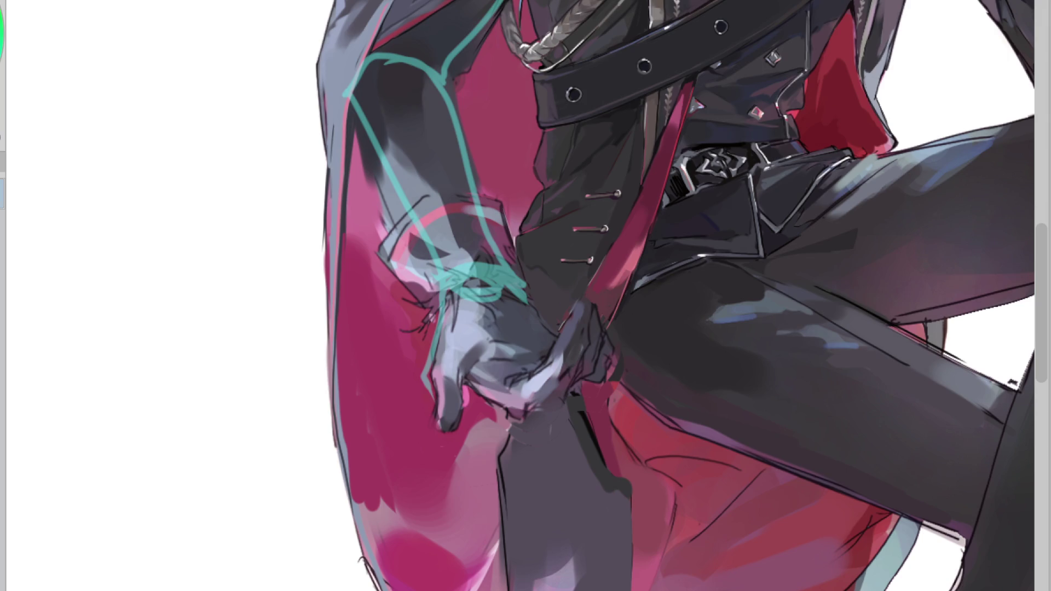
# Step: Mirror the canvas, sample cape and hand colours, and draw a thin dark line across the sleeve
pyautogui.press('h')
pyautogui.keyDown('ctrl'); pyautogui.click(680, 200); pyautogui.keyUp('ctrl')
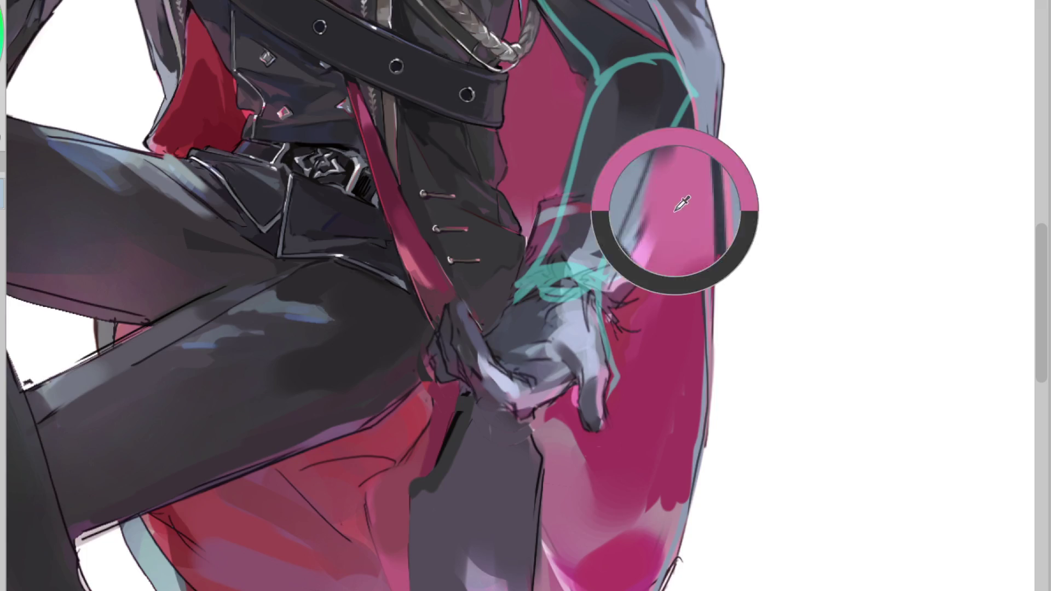
pyautogui.keyDown('ctrl'); pyautogui.click(659, 188); pyautogui.keyUp('ctrl')
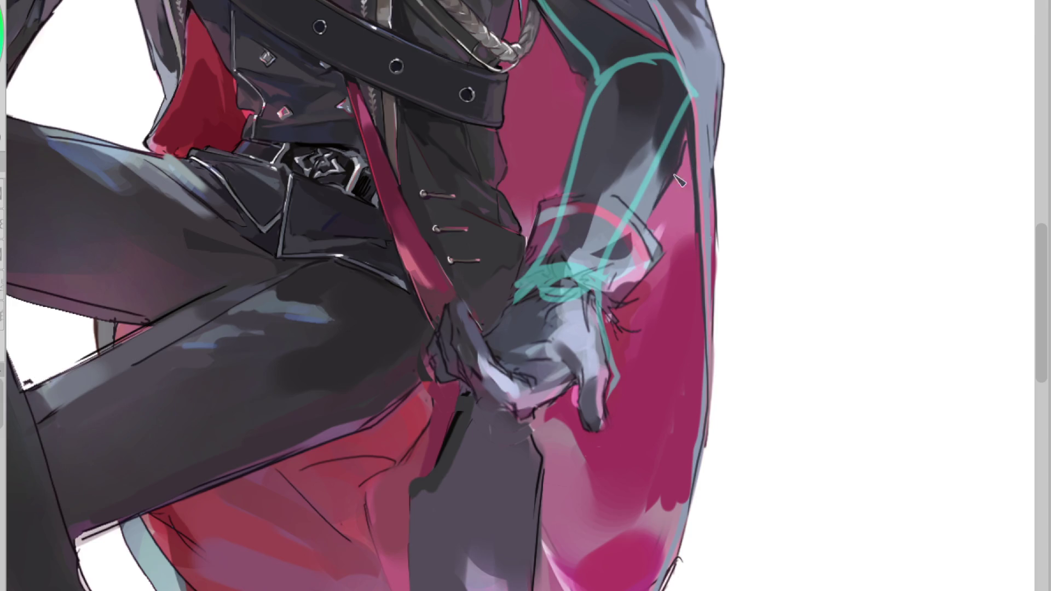
pyautogui.scroll(-3, 584, 68)
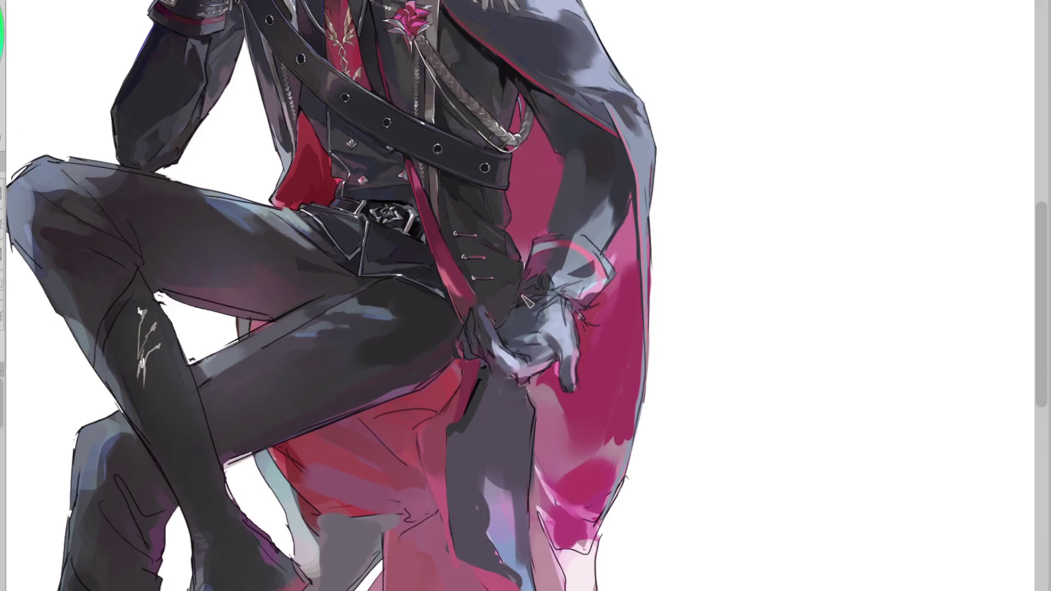
pyautogui.scroll(2, 509, 307)
pyautogui.keyDown('ctrl'); pyautogui.click(538, 284); pyautogui.keyUp('ctrl')
pyautogui.keyDown('ctrl'); pyautogui.click(553, 253); pyautogui.keyUp('ctrl')
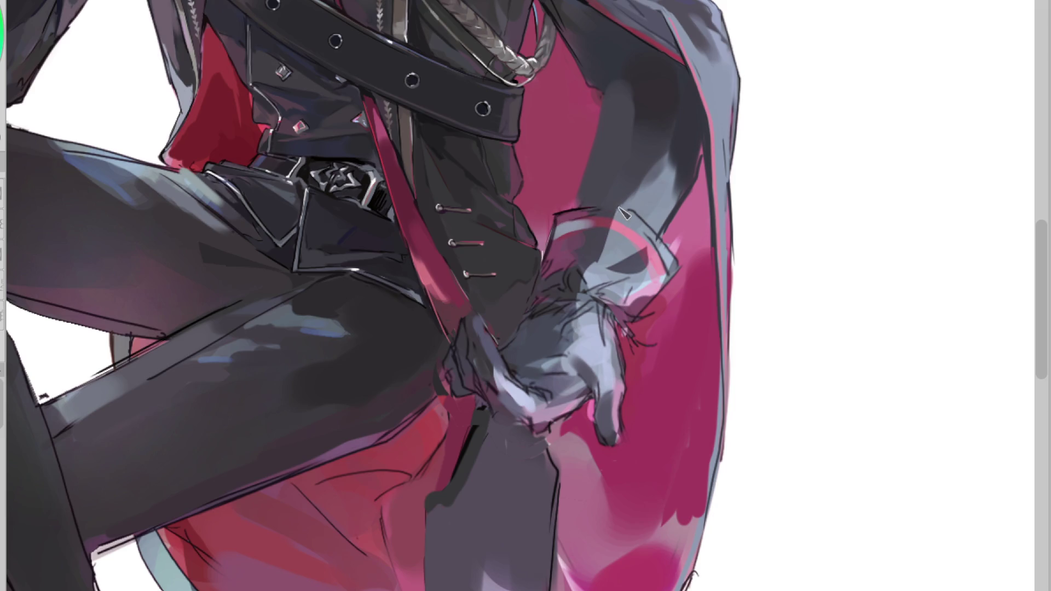
pyautogui.moveTo(579, 202); pyautogui.dragTo(624, 165)
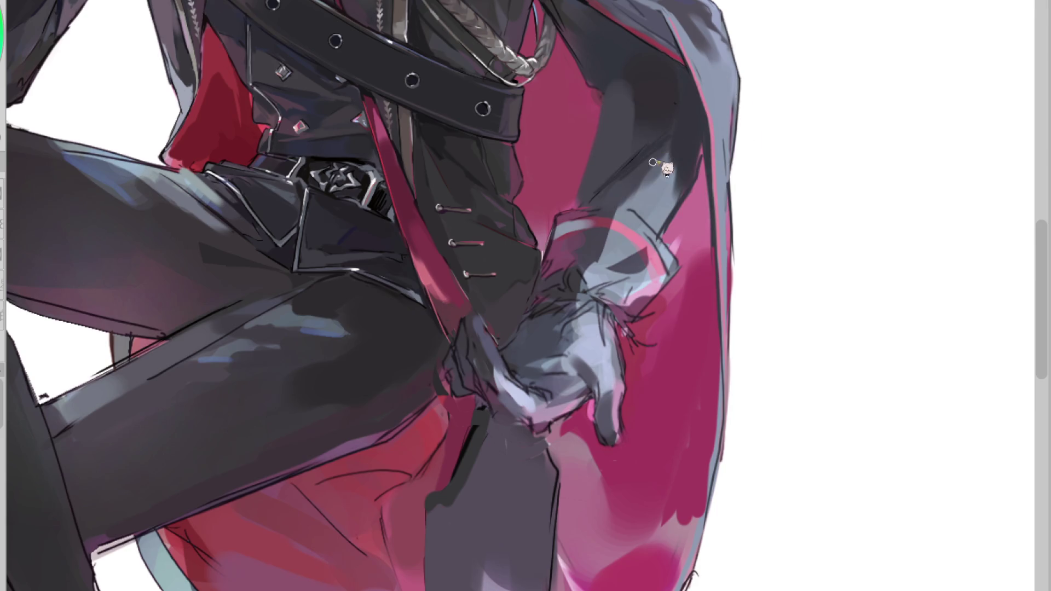
# Step: Sample several colours from the sleeve while reviewing the painting
pyautogui.keyDown('alt'); pyautogui.click(626, 61); pyautogui.keyUp('alt')
pyautogui.keyDown('alt'); pyautogui.click(617, 117); pyautogui.keyUp('alt')
pyautogui.keyDown('alt'); pyautogui.click(608, 93); pyautogui.keyUp('alt')
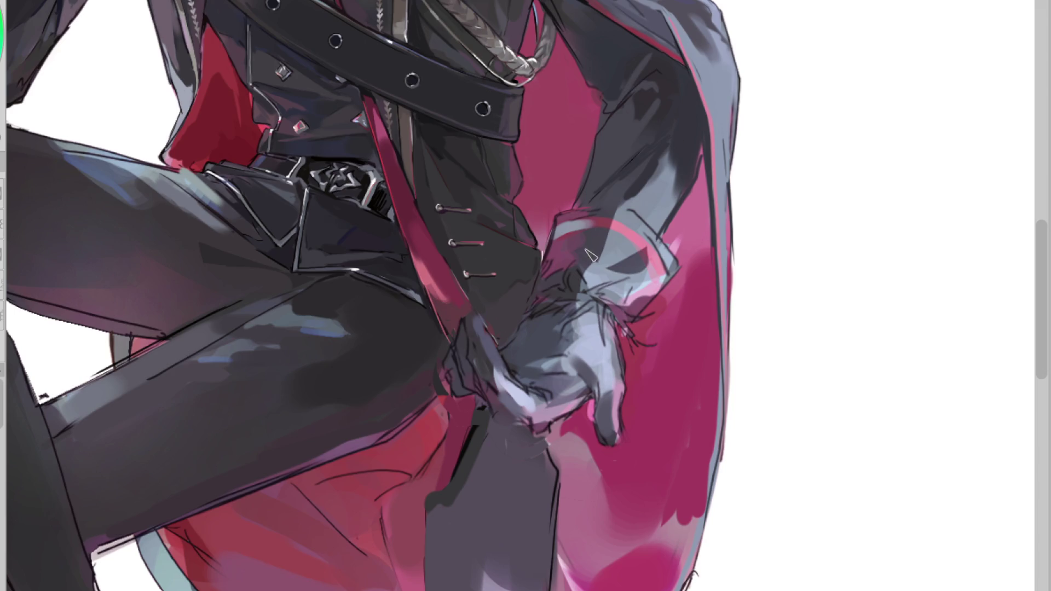
pyautogui.scroll(-1, 592, 252)
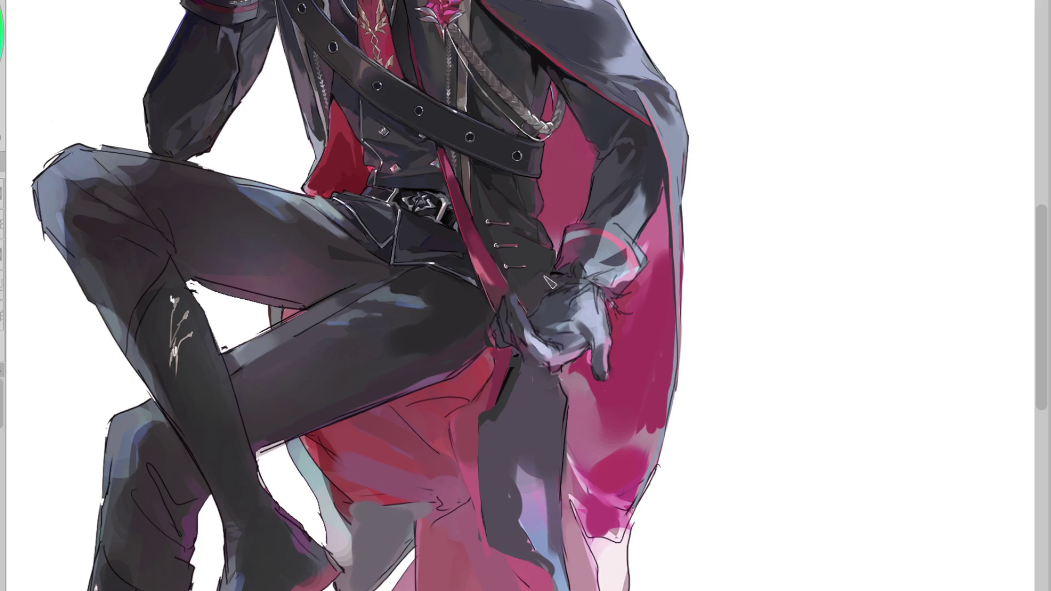
pyautogui.scroll(2, 490, 195)
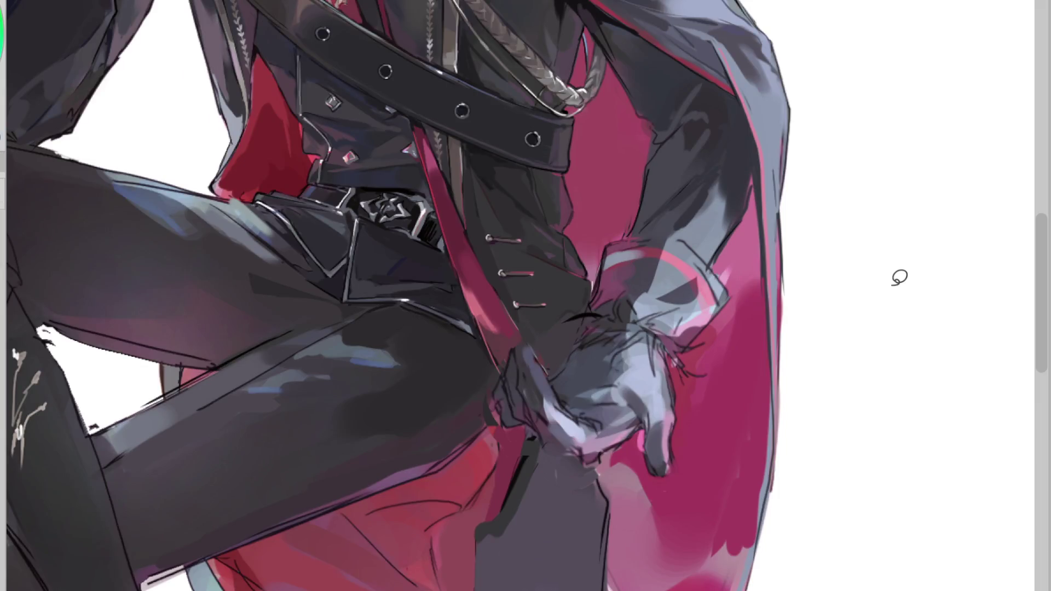
# Step: Sketch strokes across the glove cuff, then hatch dense dark fur strokes along its edge
pyautogui.moveTo(560, 323); pyautogui.dragTo(605, 316)
pyautogui.moveTo(568, 320); pyautogui.dragTo(602, 313)
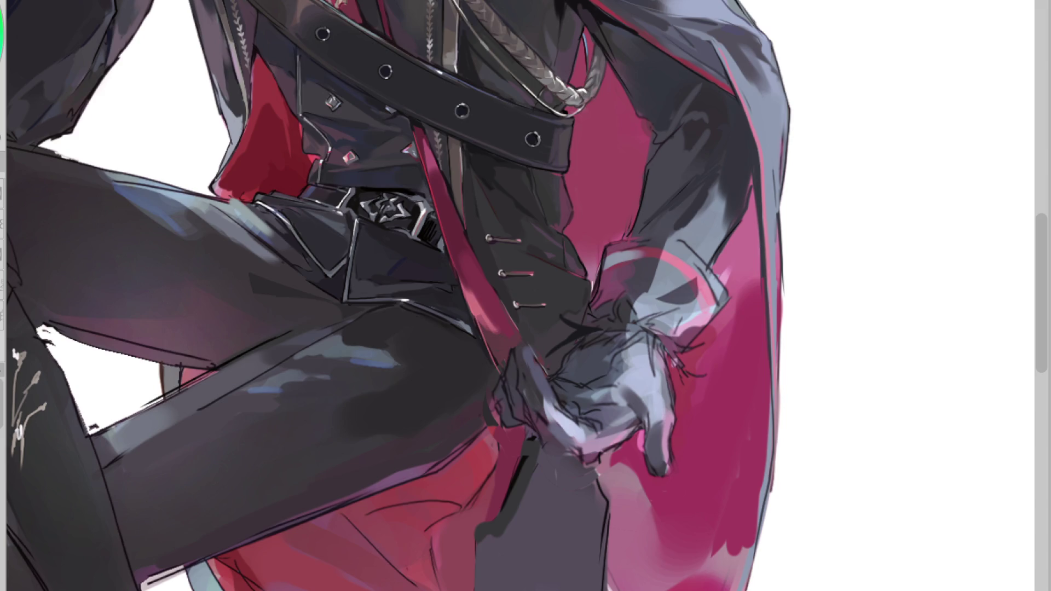
pyautogui.moveTo(680, 376); pyautogui.dragTo(665, 354)
pyautogui.moveTo(681, 367); pyautogui.dragTo(711, 342)
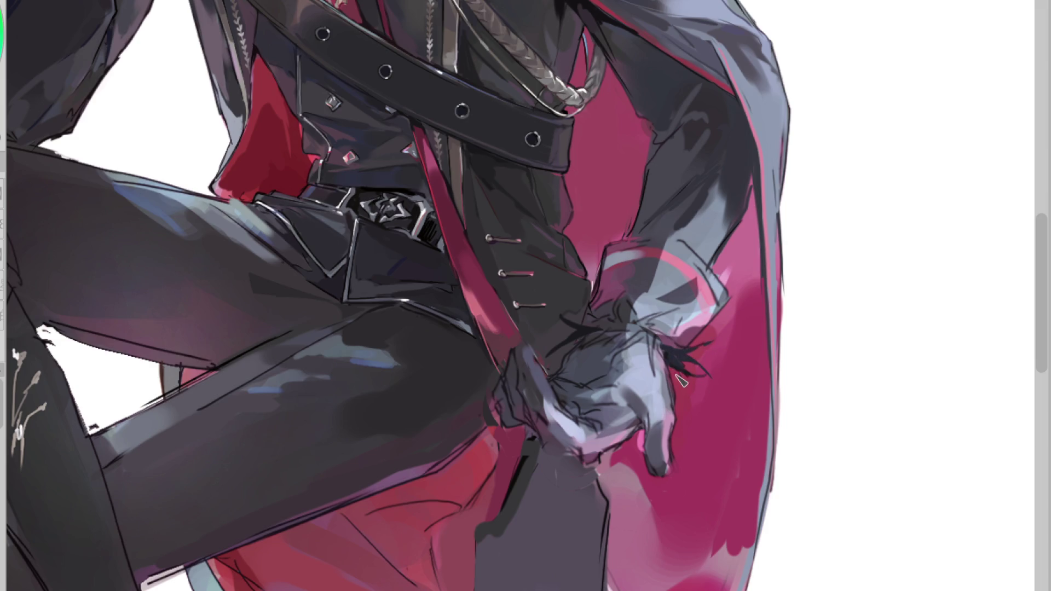
pyautogui.moveTo(685, 394); pyautogui.dragTo(661, 352)
pyautogui.moveTo(664, 340); pyautogui.dragTo(637, 353)
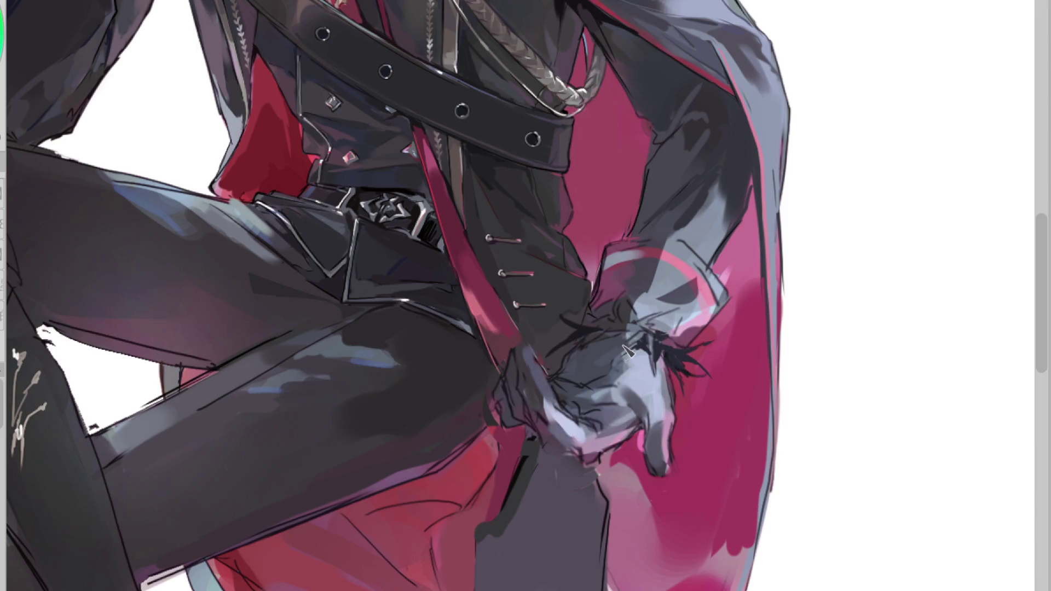
# Step: Sample the glove's colours and blend a dark stroke into softer, darker shading on the gloved hand
pyautogui.keyDown('alt'); pyautogui.click(580, 394); pyautogui.keyUp('alt')
pyautogui.keyDown('alt'); pyautogui.click(571, 398); pyautogui.keyUp('alt')
pyautogui.moveTo(608, 346); pyautogui.dragTo(566, 377)
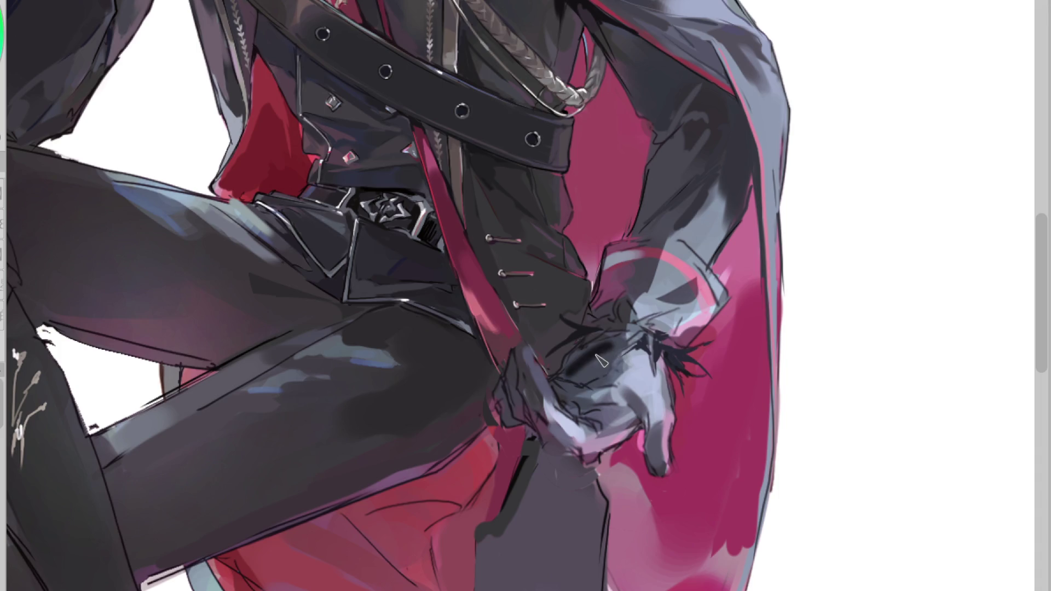
pyautogui.moveTo(613, 350)
pyautogui.mouseDown()
pyautogui.moveTo(569, 378)
pyautogui.moveTo(603, 363)
pyautogui.moveTo(570, 397)
pyautogui.moveTo(629, 392)
pyautogui.mouseUp()
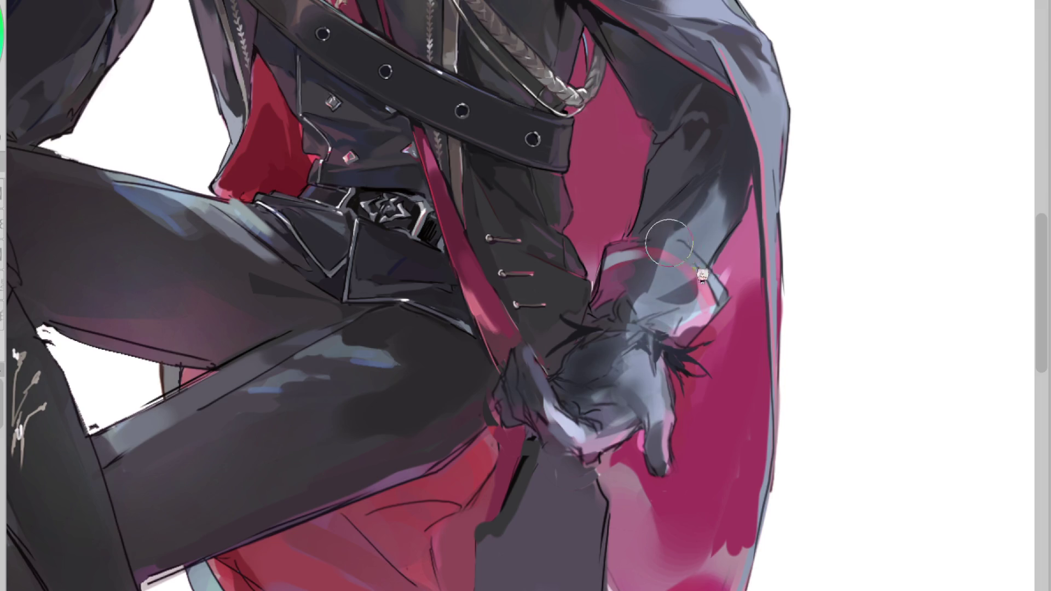
pyautogui.scroll(-2, 635, 385)
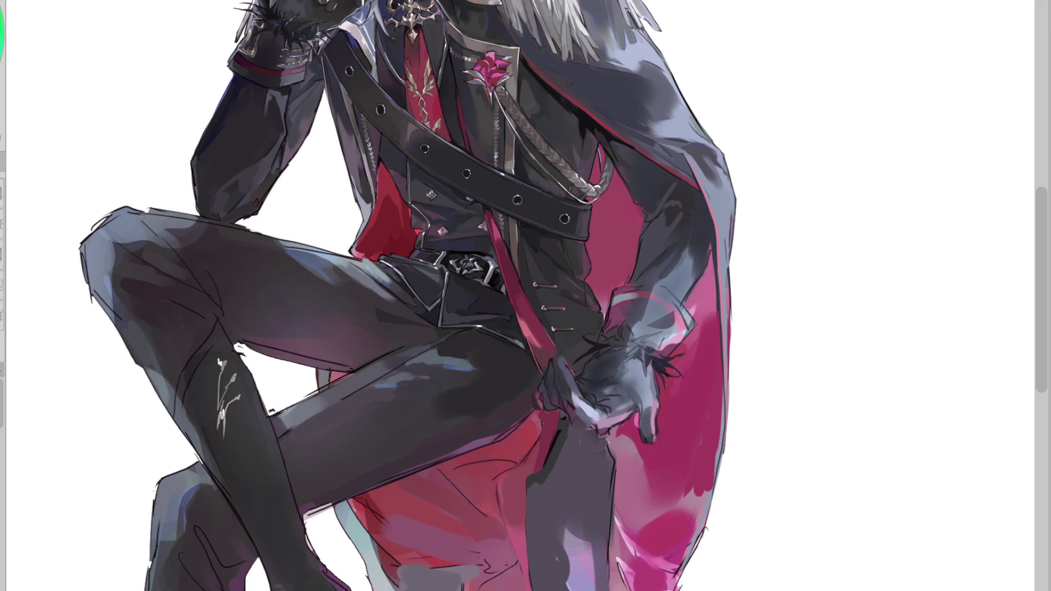
pyautogui.scroll(3, 654, 378)
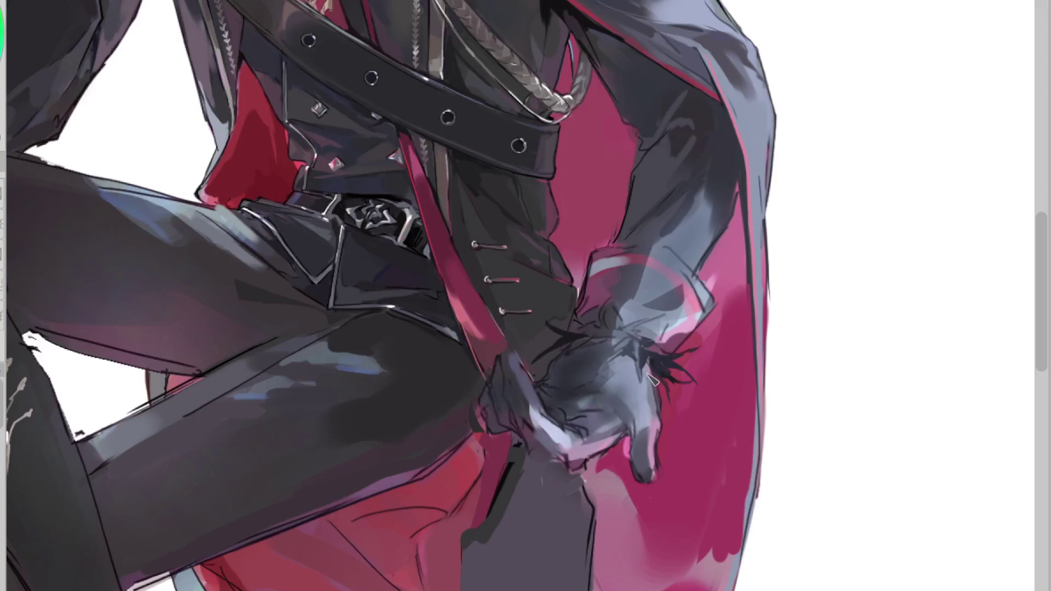
pyautogui.press('h')
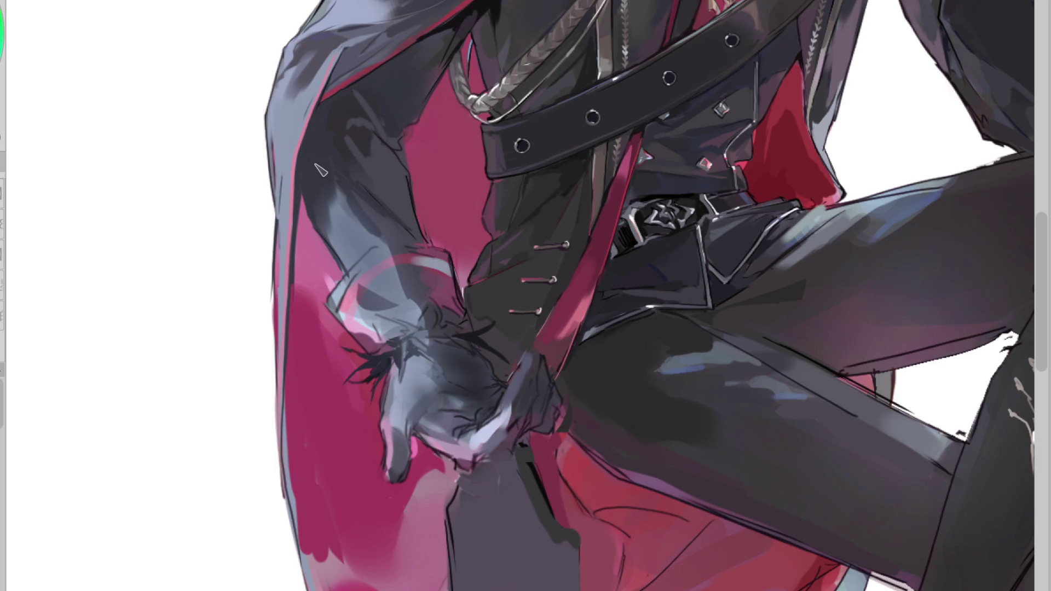
# Step: Paint navy shading down the sleeve, line the cuff's top edge, and cover its dark patch in lighter grey
pyautogui.moveTo(328, 119); pyautogui.dragTo(329, 197)
pyautogui.moveTo(411, 242); pyautogui.dragTo(378, 244)
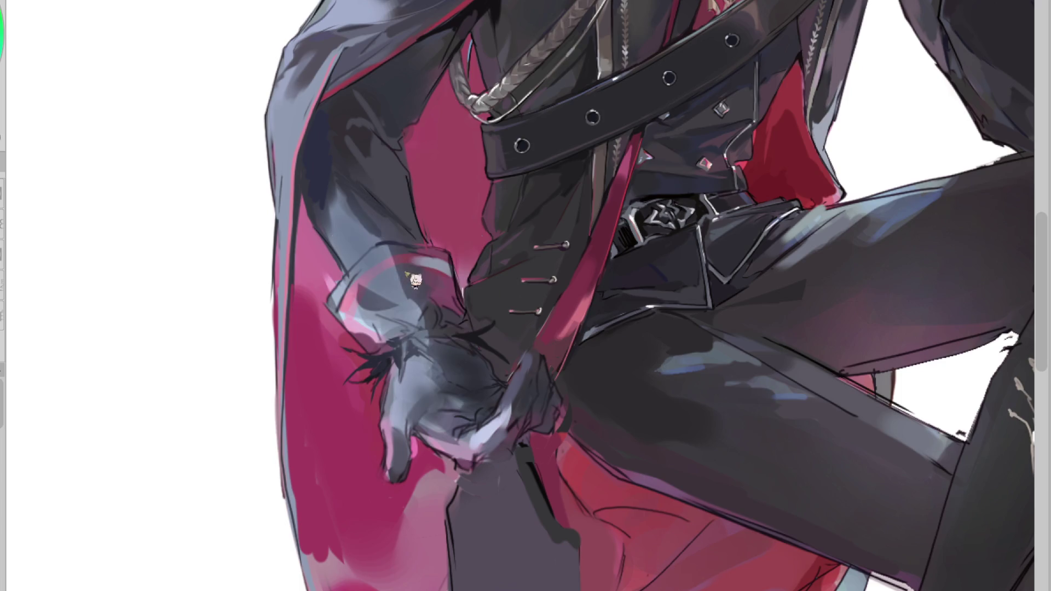
pyautogui.moveTo(391, 288); pyautogui.dragTo(380, 318)
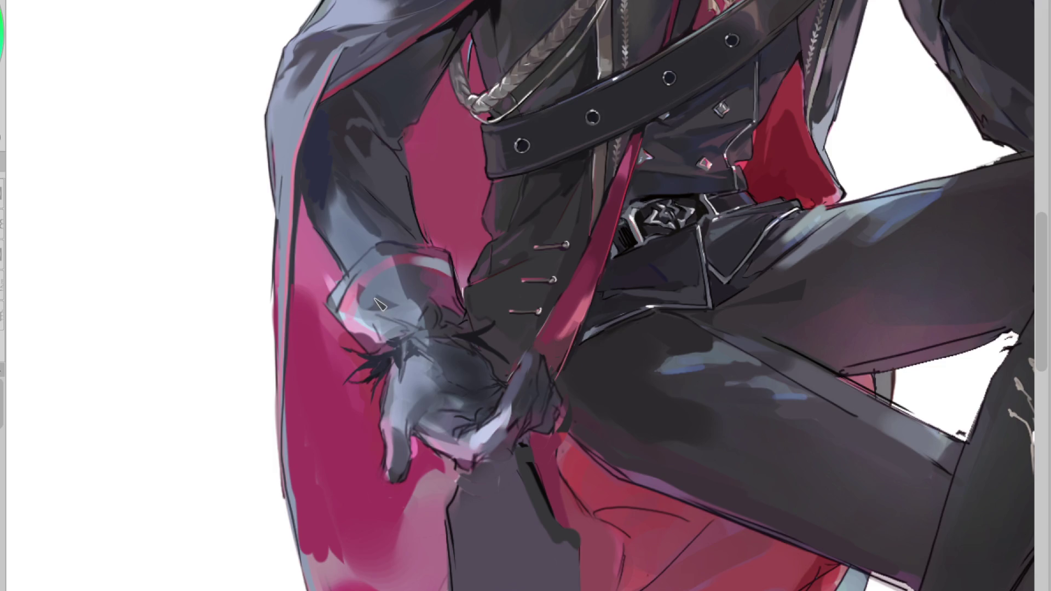
pyautogui.keyDown('alt'); pyautogui.click(351, 294); pyautogui.keyUp('alt')
pyautogui.keyDown('alt'); pyautogui.click(371, 295); pyautogui.keyUp('alt')
pyautogui.keyDown('alt'); pyautogui.click(368, 320); pyautogui.keyUp('alt')
pyautogui.moveTo(376, 313)
pyautogui.mouseDown()
pyautogui.moveTo(362, 340)
pyautogui.moveTo(390, 336)
pyautogui.mouseUp()
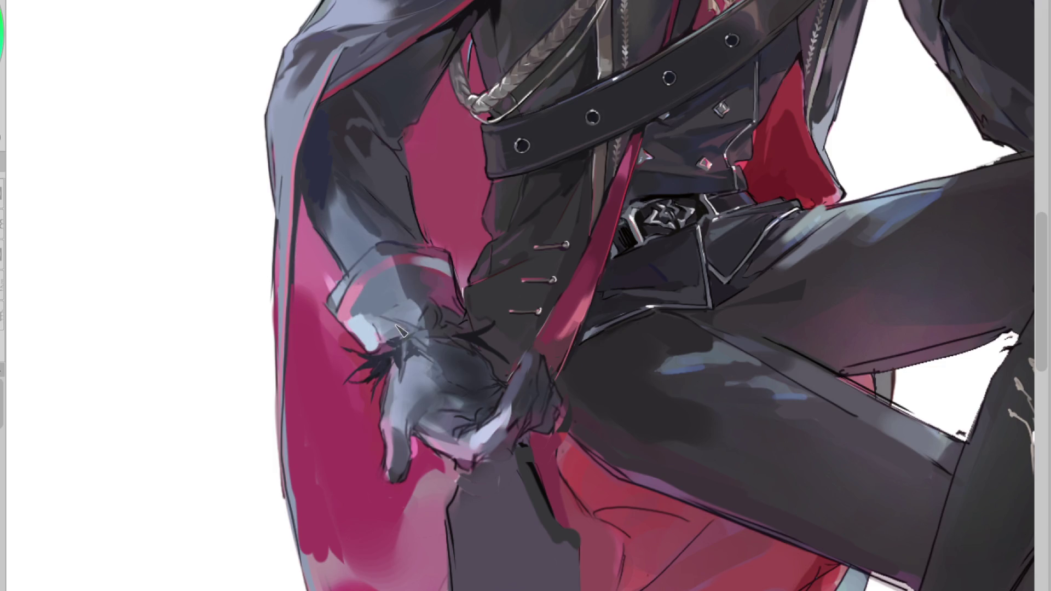
pyautogui.press('h')
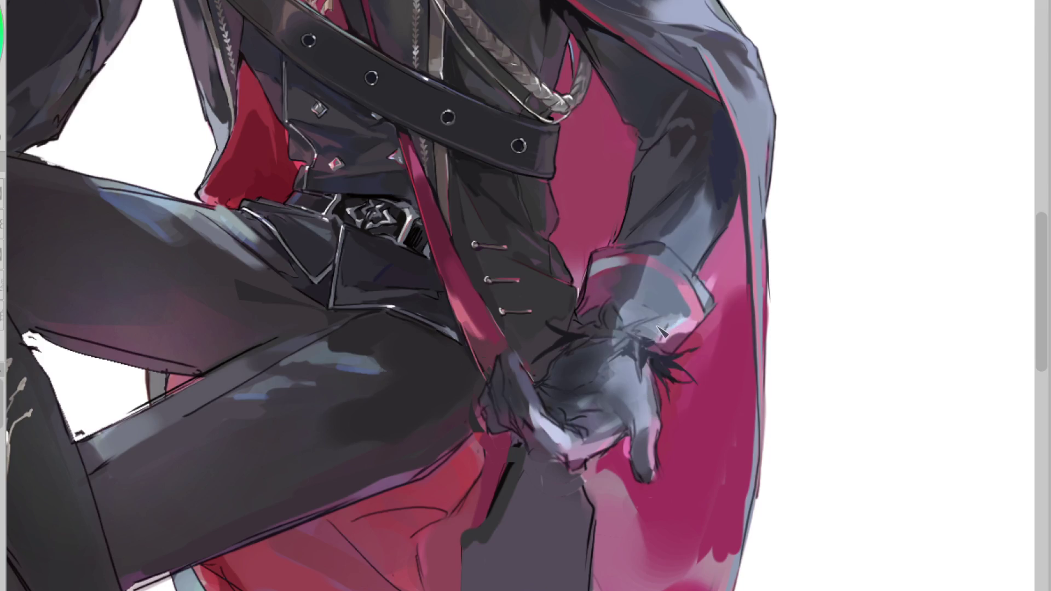
# Step: Tone the cuff's pink-white highlight down with greys, undoing the pinker stroke on its top band
pyautogui.moveTo(676, 328)
pyautogui.mouseDown()
pyautogui.moveTo(659, 350)
pyautogui.moveTo(684, 339)
pyautogui.moveTo(689, 320)
pyautogui.mouseUp()
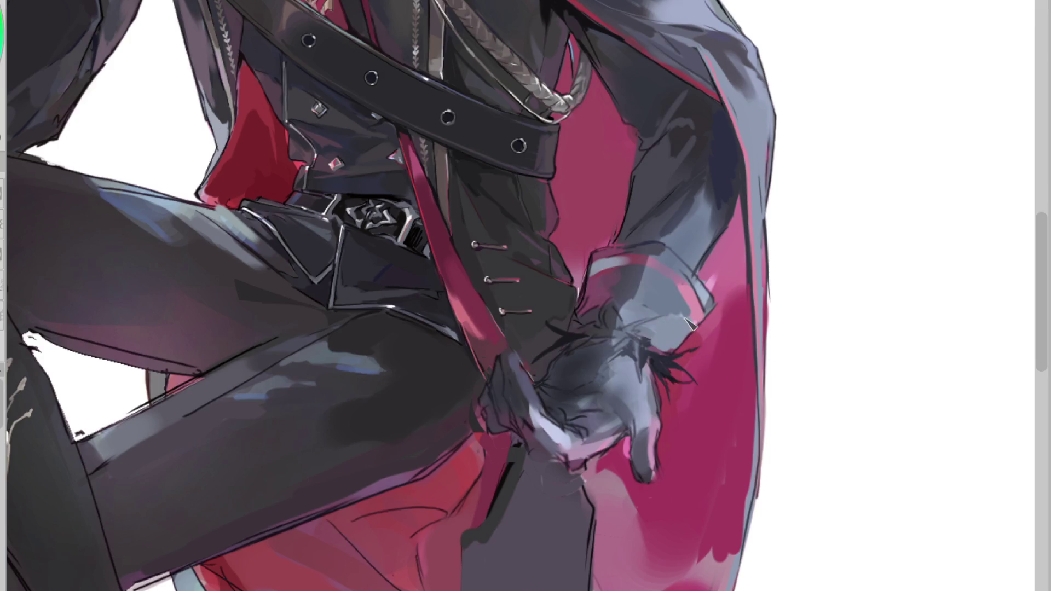
pyautogui.keyDown('alt'); pyautogui.click(658, 303); pyautogui.keyUp('alt')
pyautogui.moveTo(646, 274)
pyautogui.mouseDown()
pyautogui.moveTo(637, 311)
pyautogui.moveTo(651, 306)
pyautogui.moveTo(655, 350)
pyautogui.mouseUp()
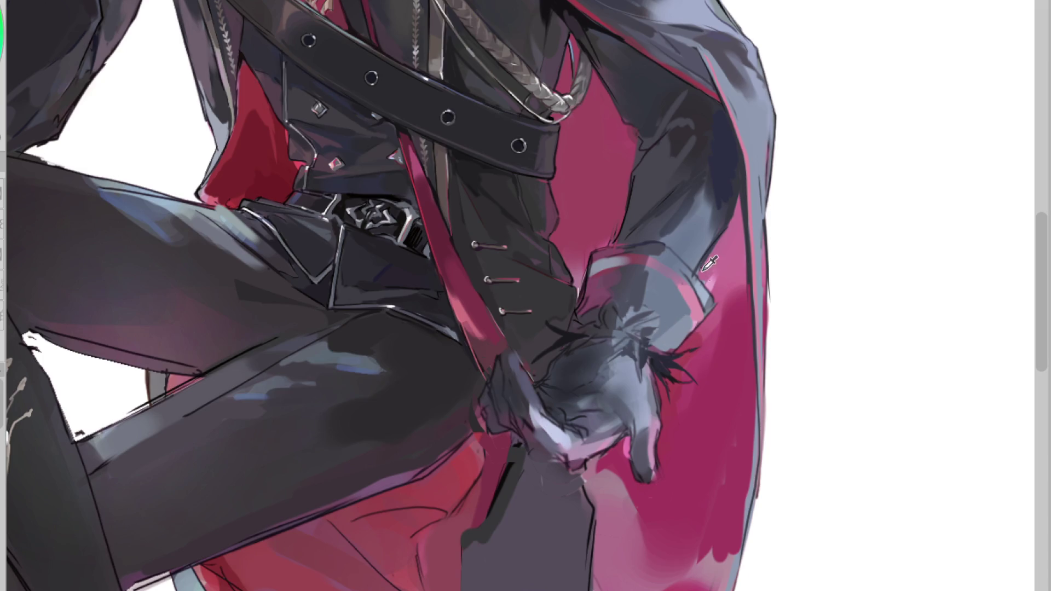
pyautogui.keyDown('alt'); pyautogui.click(730, 211); pyautogui.keyUp('alt')
pyautogui.keyDown('alt'); pyautogui.click(616, 285); pyautogui.keyUp('alt')
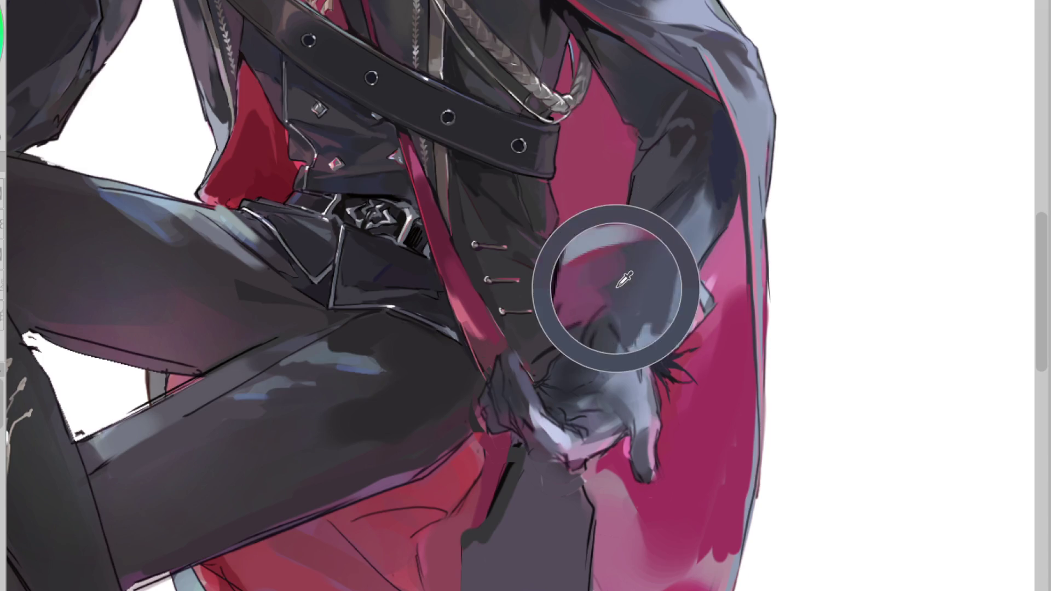
pyautogui.keyDown('alt'); pyautogui.click(594, 303); pyautogui.keyUp('alt')
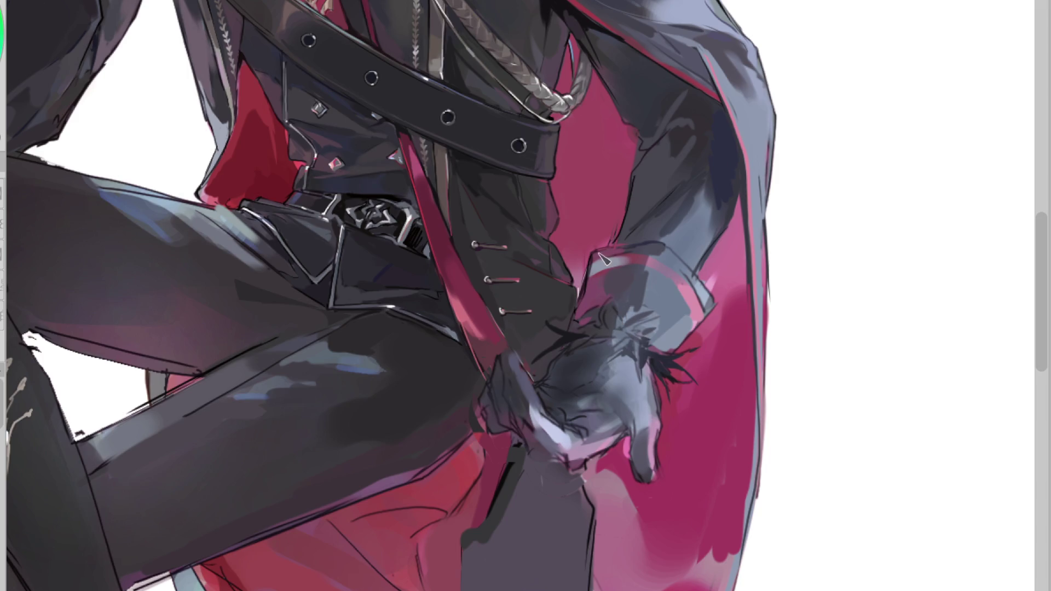
pyautogui.moveTo(634, 260); pyautogui.dragTo(601, 263)
pyautogui.moveTo(594, 268)
pyautogui.mouseDown()
pyautogui.moveTo(640, 260)
pyautogui.moveTo(628, 263)
pyautogui.mouseUp()
pyautogui.hotkey('ctrl', 'z')
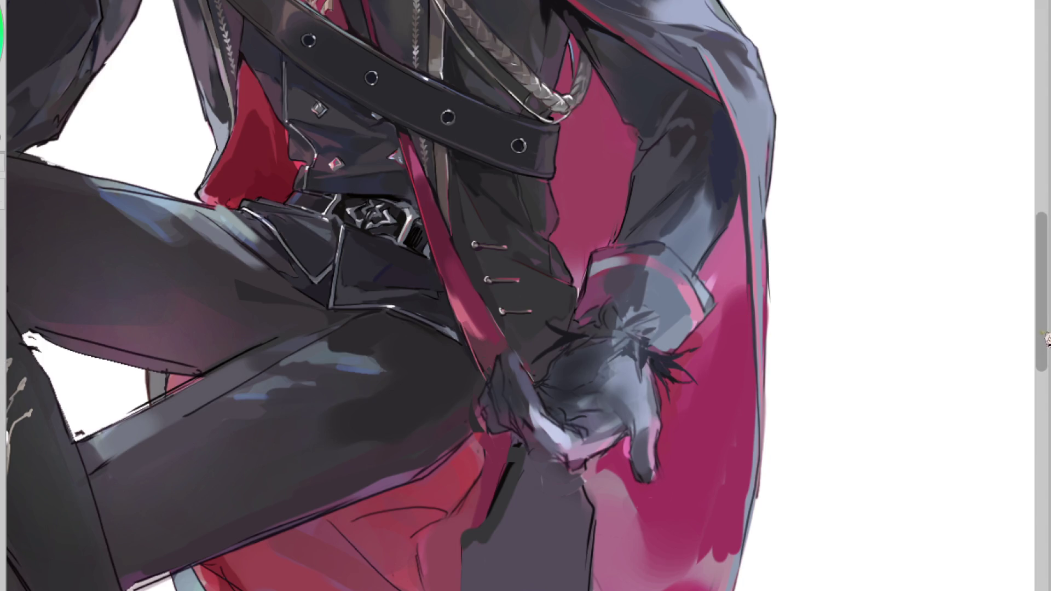
pyautogui.moveTo(1041, 321); pyautogui.dragTo(1041, 291)
pyautogui.moveTo(610, 394); pyautogui.dragTo(613, 403)
pyautogui.click(701, 364)
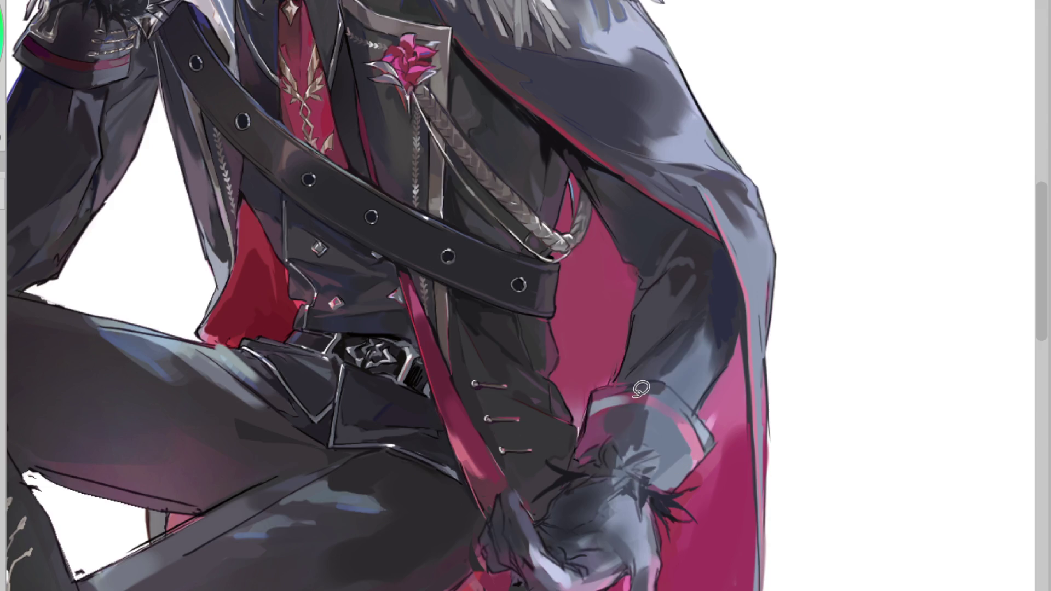
# Step: Outline an area of the sleeve with the lasso and sample the cloth's pink and sleeve colours
pyautogui.click(603, 392)
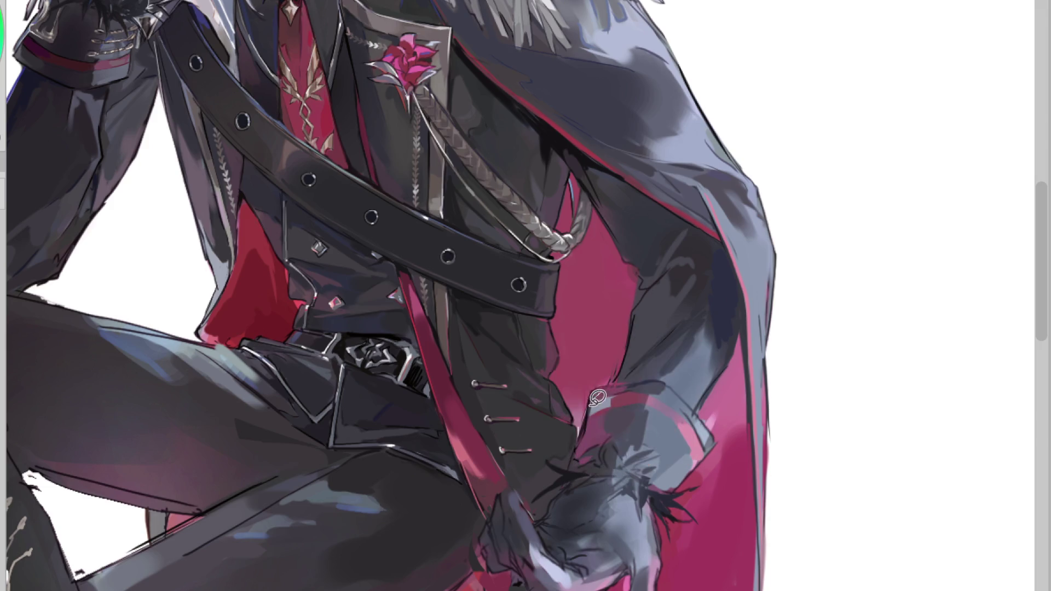
pyautogui.moveTo(595, 383); pyautogui.dragTo(600, 400)
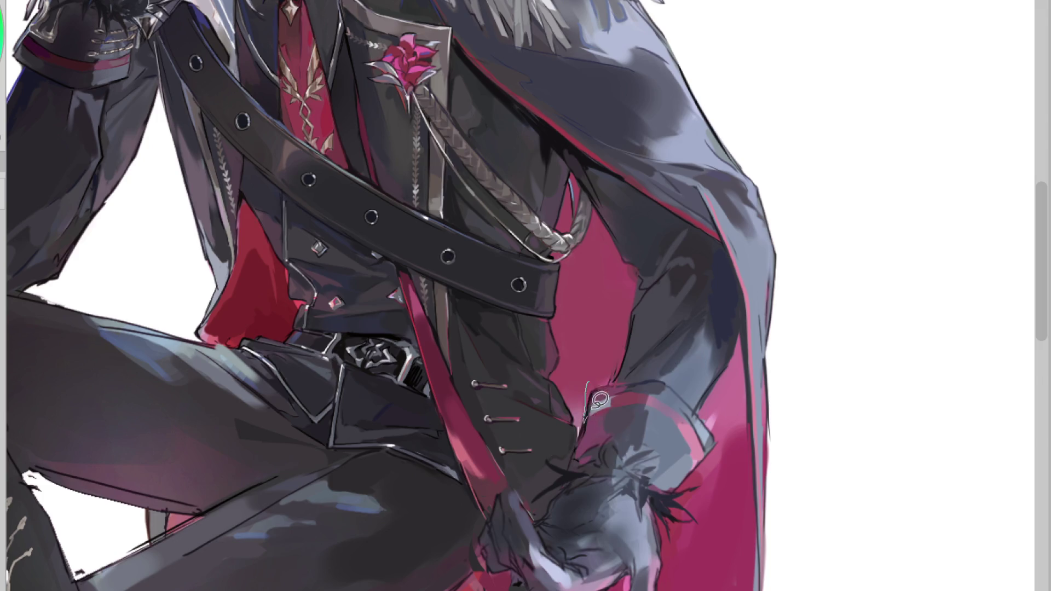
pyautogui.keyDown('alt'); pyautogui.click(618, 360); pyautogui.keyUp('alt')
pyautogui.moveTo(661, 382)
pyautogui.mouseDown()
pyautogui.moveTo(618, 382)
pyautogui.moveTo(677, 335)
pyautogui.mouseUp()
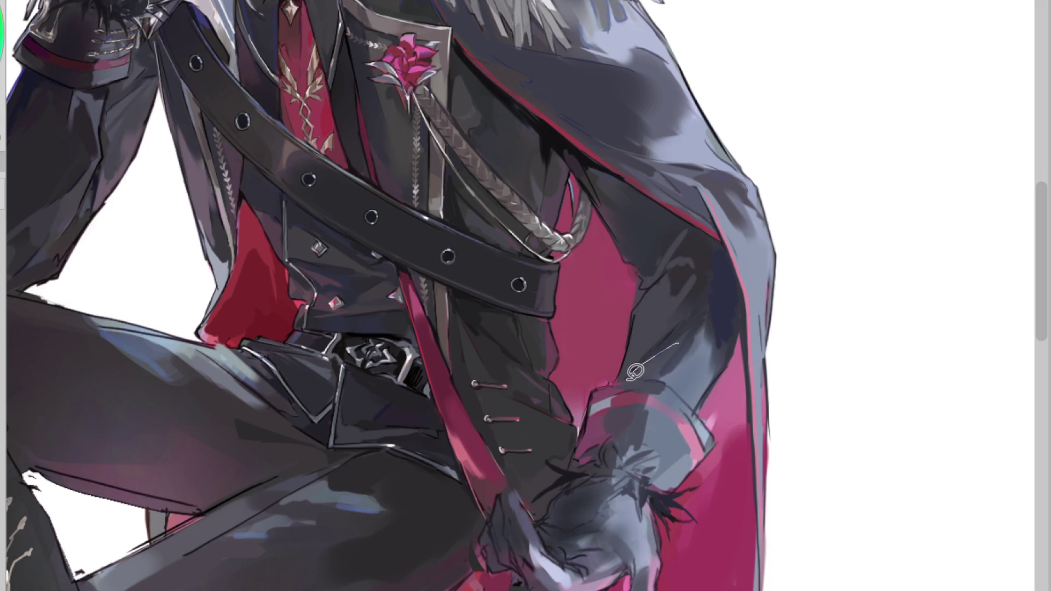
pyautogui.keyDown('alt'); pyautogui.click(673, 370); pyautogui.keyUp('alt')
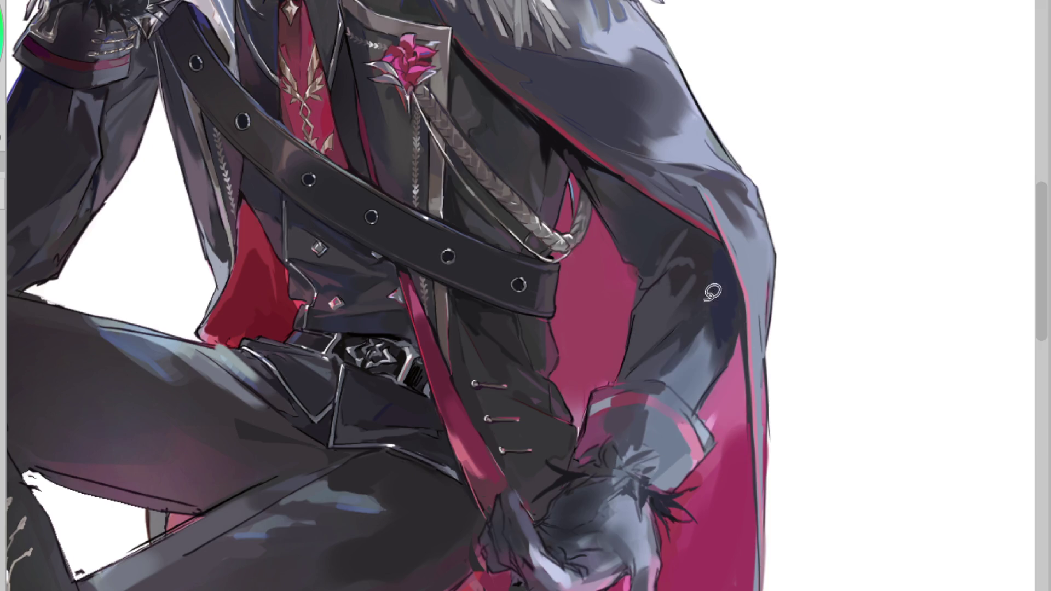
pyautogui.keyDown('alt'); pyautogui.click(678, 277); pyautogui.keyUp('alt')
pyautogui.keyDown('alt'); pyautogui.click(635, 291); pyautogui.keyUp('alt')
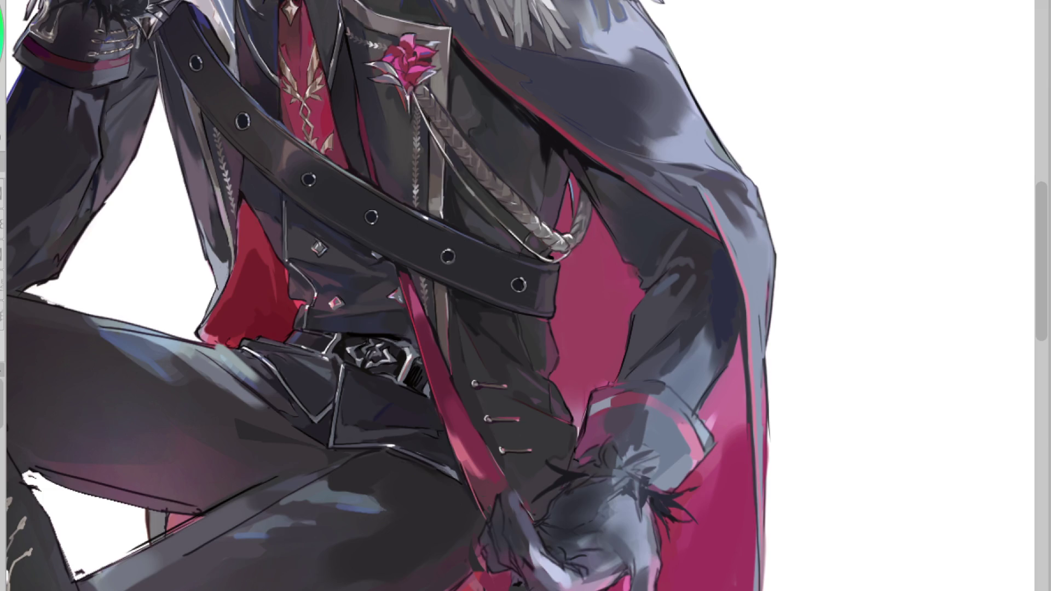
# Step: Blend soft pink over the cuff edge and jacket side, then sample cuff colours and mirror the view
pyautogui.moveTo(635, 378)
pyautogui.mouseDown()
pyautogui.moveTo(594, 389)
pyautogui.moveTo(581, 454)
pyautogui.mouseUp()
pyautogui.moveTo(586, 392)
pyautogui.mouseDown()
pyautogui.moveTo(584, 447)
pyautogui.moveTo(600, 383)
pyautogui.moveTo(580, 449)
pyautogui.moveTo(580, 423)
pyautogui.mouseUp()
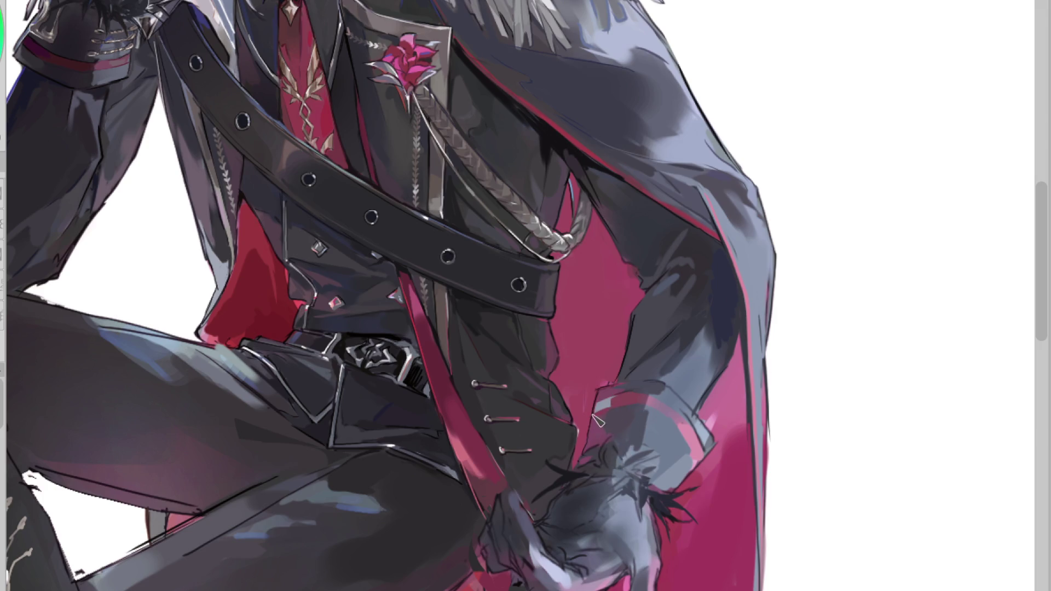
pyautogui.keyDown('alt'); pyautogui.click(720, 301); pyautogui.keyUp('alt')
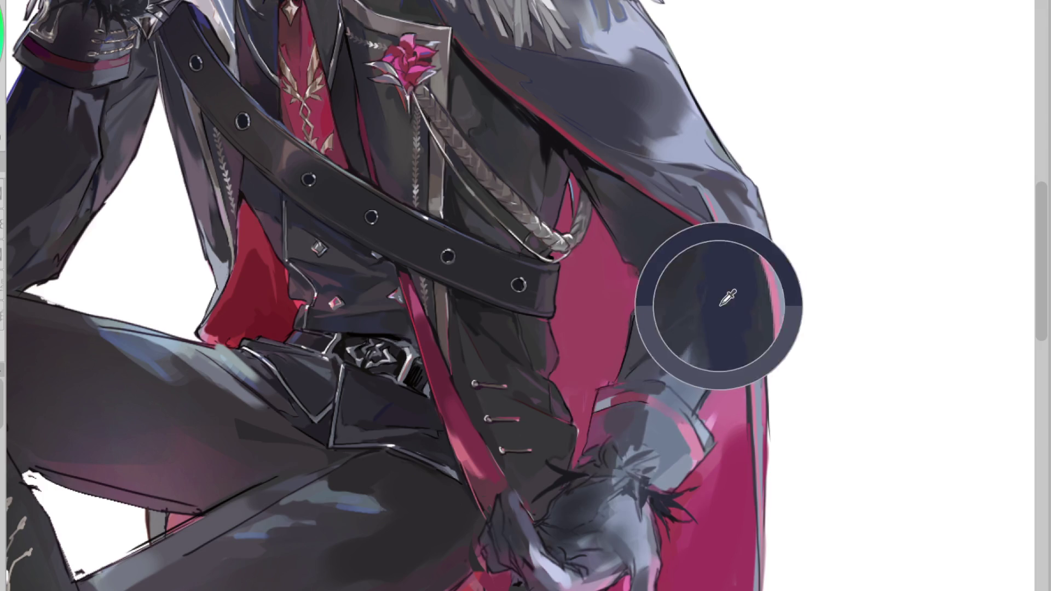
pyautogui.keyDown('alt'); pyautogui.click(703, 426); pyautogui.keyUp('alt')
pyautogui.keyDown('alt'); pyautogui.click(682, 412); pyautogui.keyUp('alt')
pyautogui.keyDown('alt'); pyautogui.click(711, 438); pyautogui.keyUp('alt')
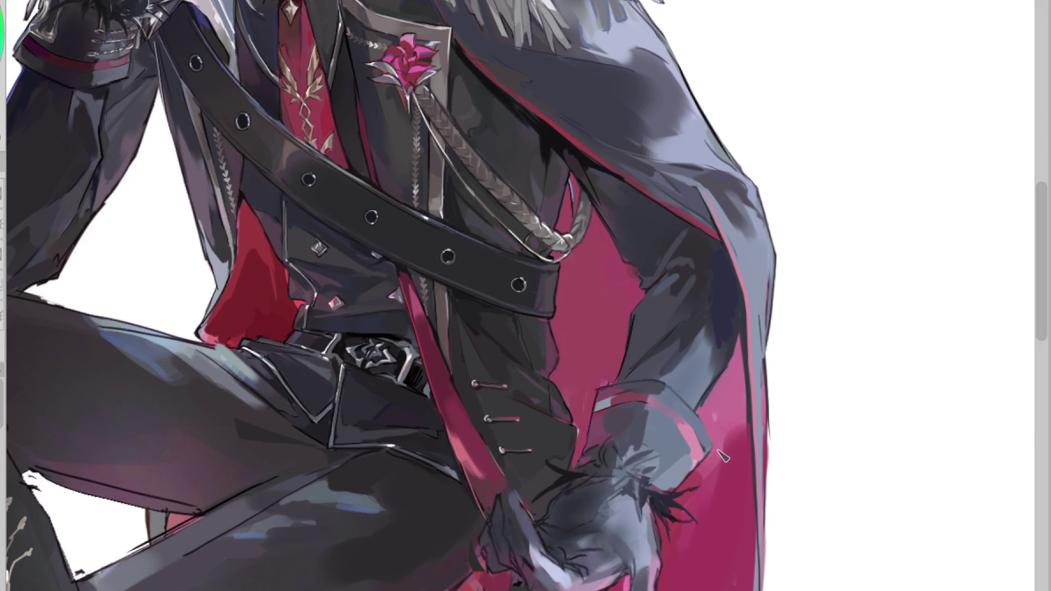
pyautogui.keyDown('alt'); pyautogui.click(671, 465); pyautogui.keyUp('alt')
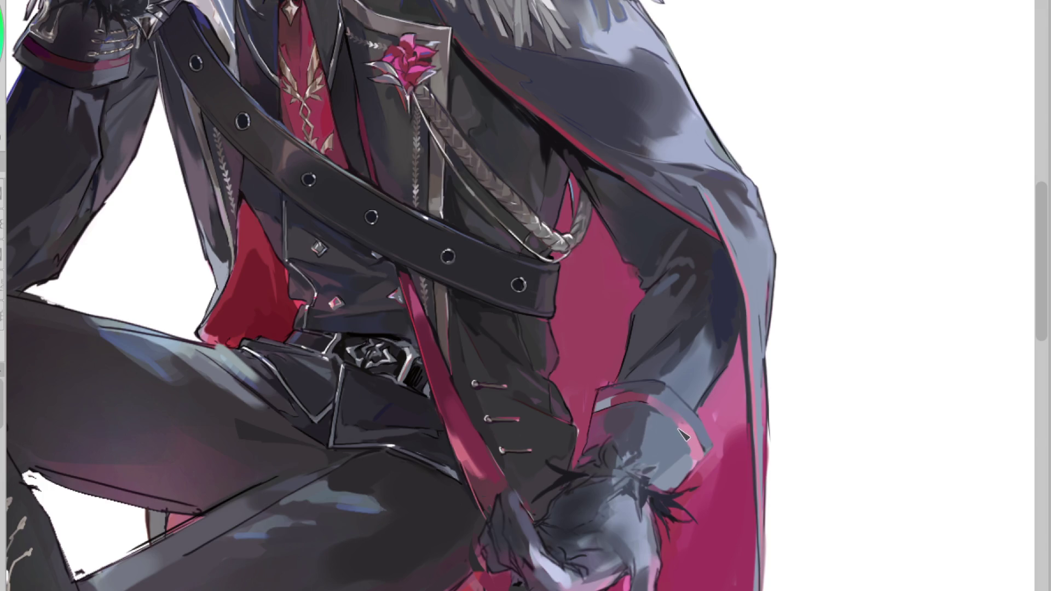
pyautogui.press('h')
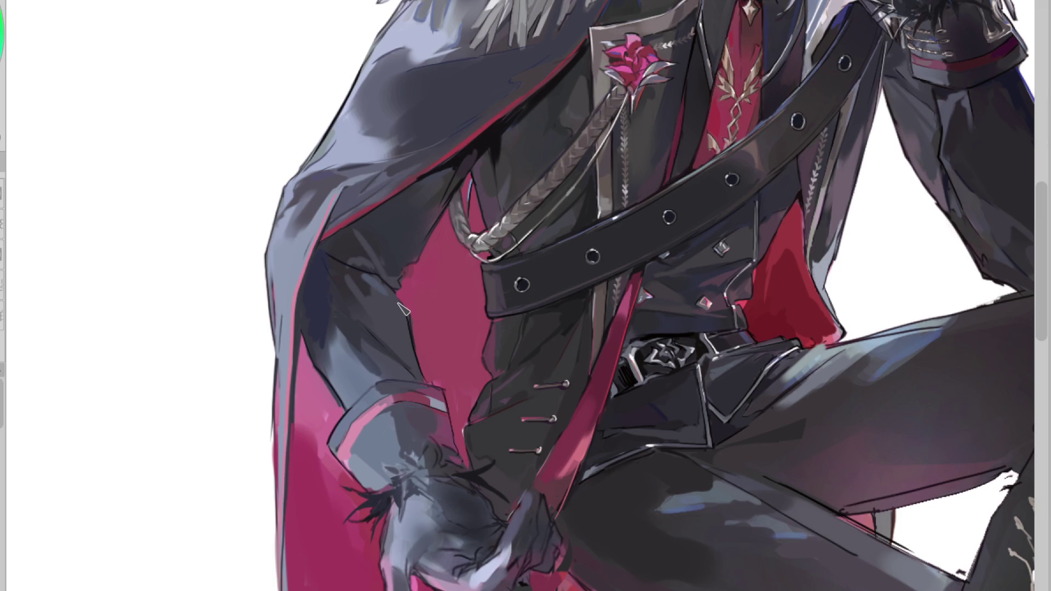
# Step: Sample sleeve colours and brush a faint darker stroke into the sleeve's shadow
pyautogui.press('h')
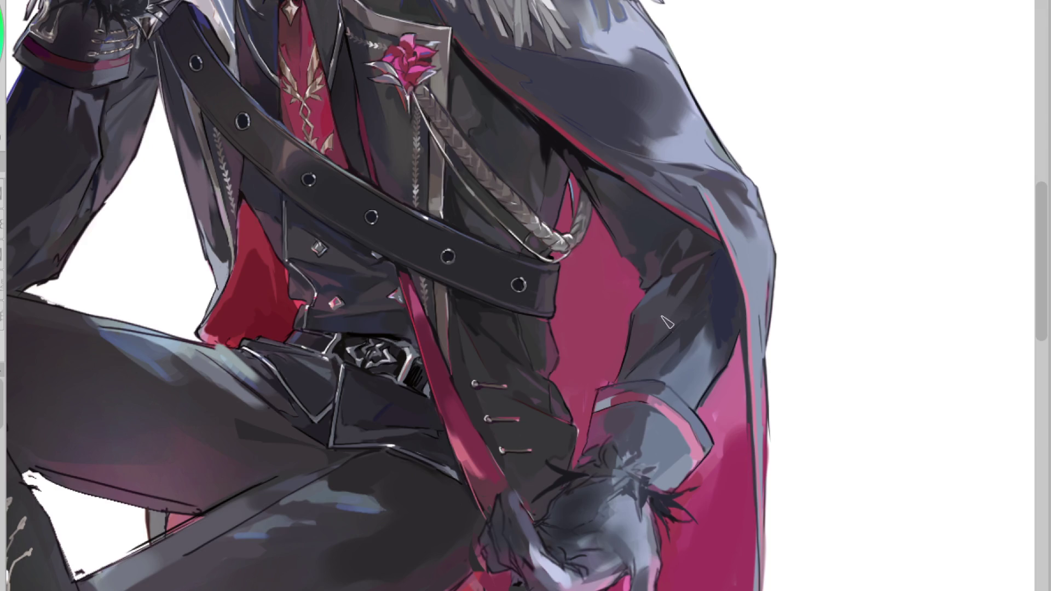
pyautogui.keyDown('alt'); pyautogui.click(689, 332); pyautogui.keyUp('alt')
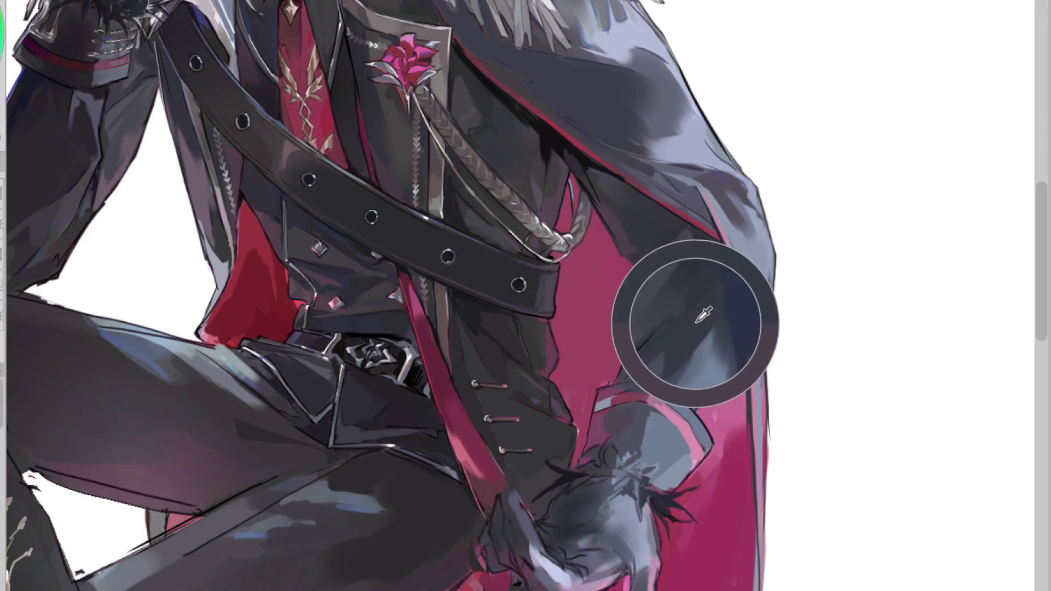
pyautogui.keyDown('alt'); pyautogui.click(721, 265); pyautogui.keyUp('alt')
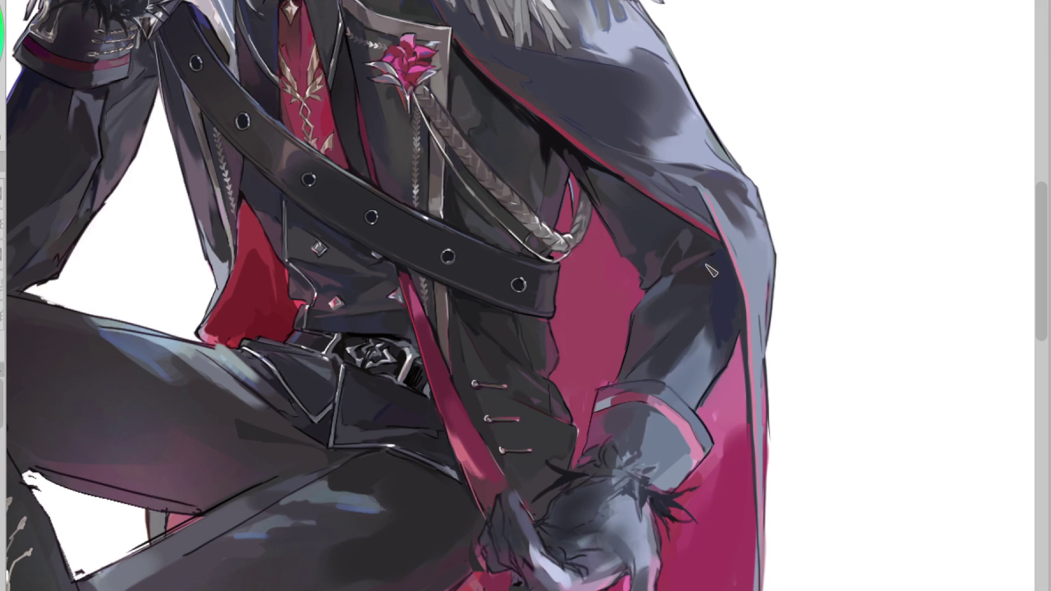
pyautogui.keyDown('alt'); pyautogui.click(691, 239); pyautogui.keyUp('alt')
pyautogui.keyDown('alt'); pyautogui.click(643, 228); pyautogui.keyUp('alt')
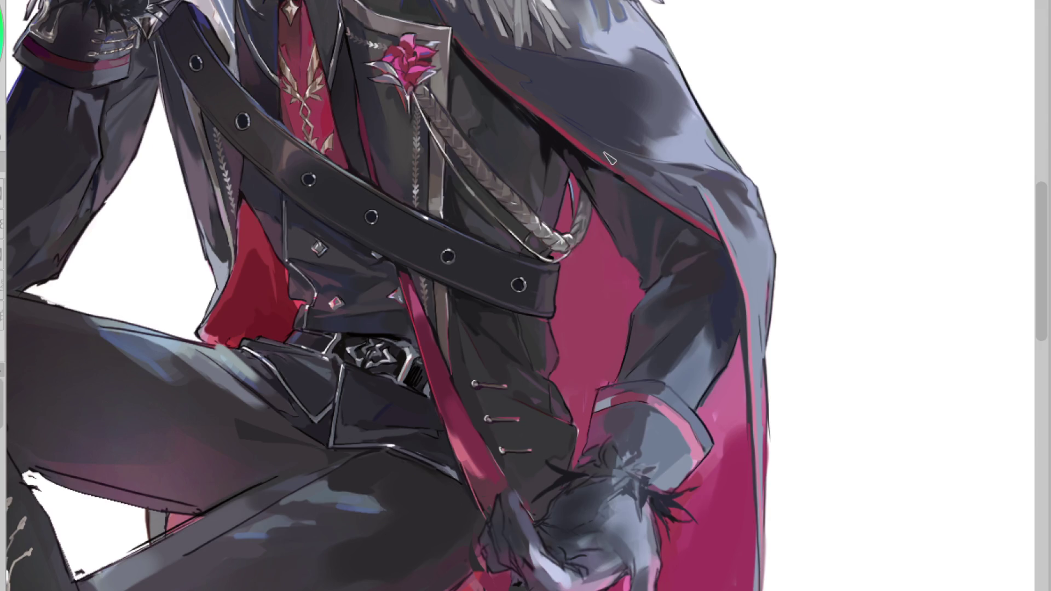
pyautogui.moveTo(605, 169); pyautogui.dragTo(617, 206)
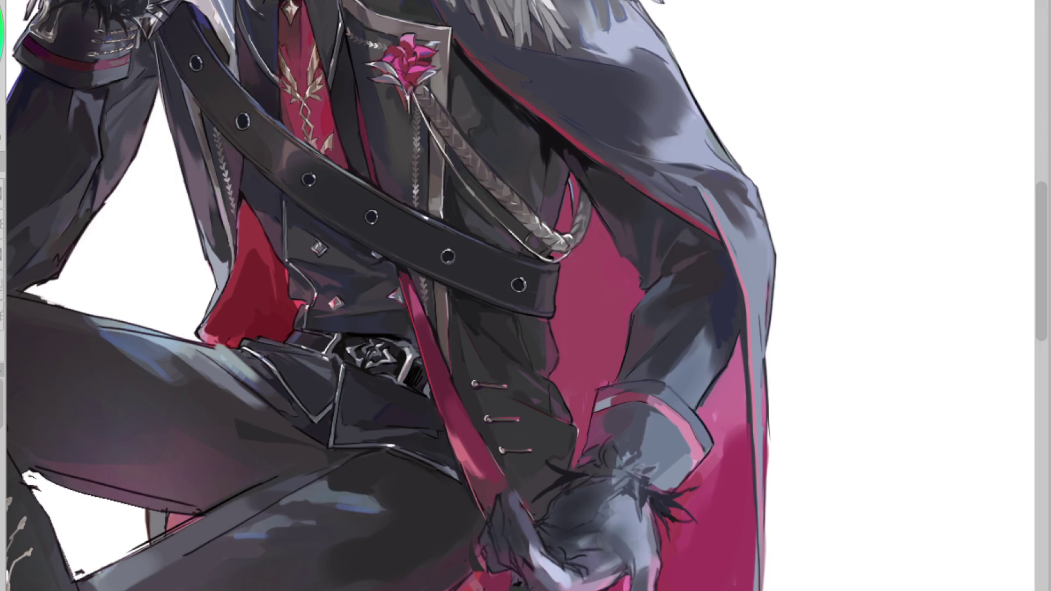
pyautogui.press('m')
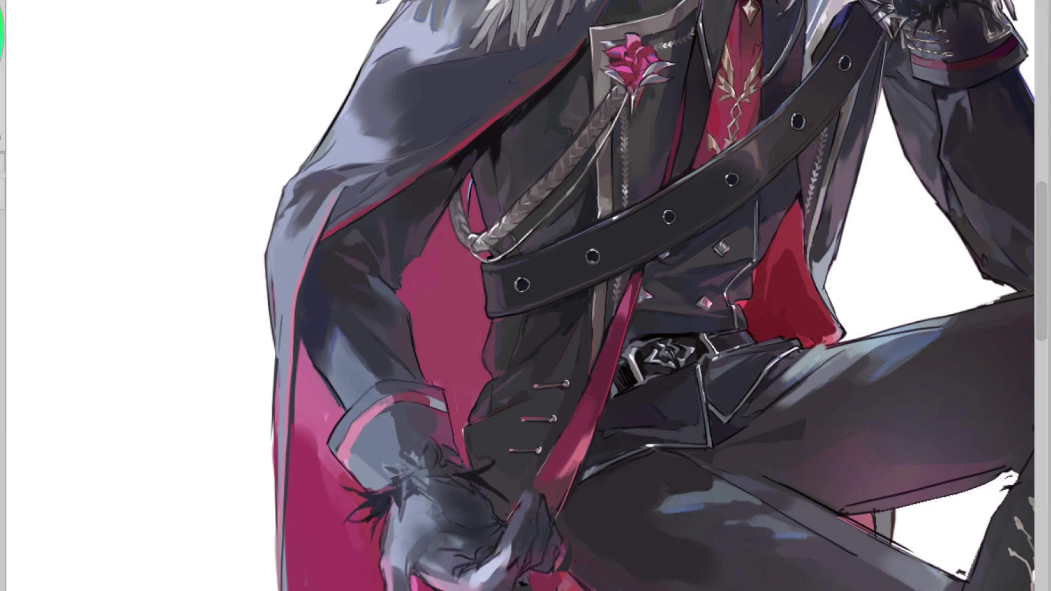
# Step: Fill the selected cape shadow beside the arm with flat dark navy, undoing the extra second fill
pyautogui.hotkey('ctrl', 'z')
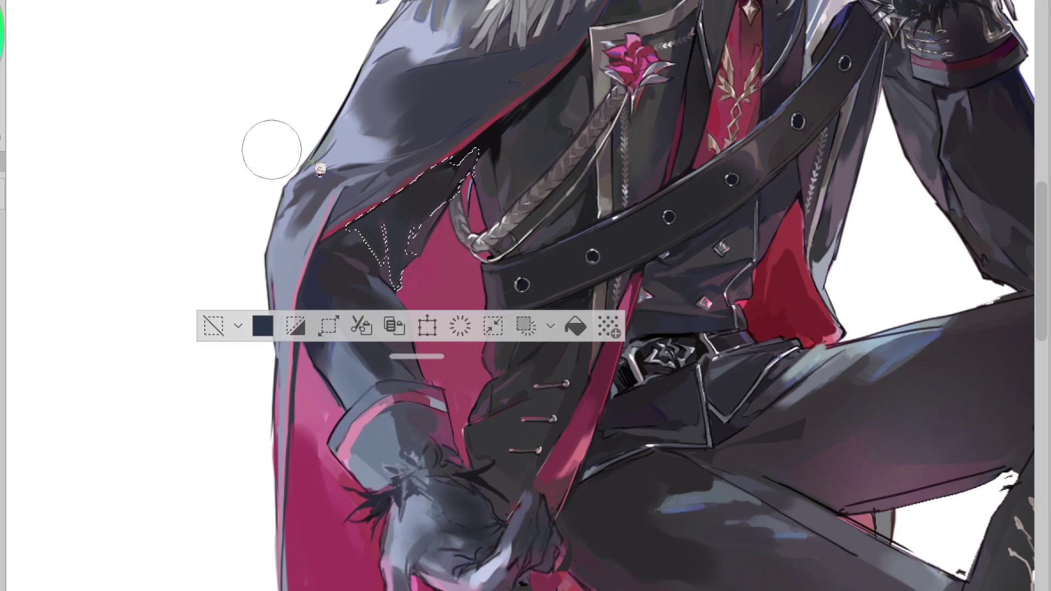
pyautogui.click(372, 248)
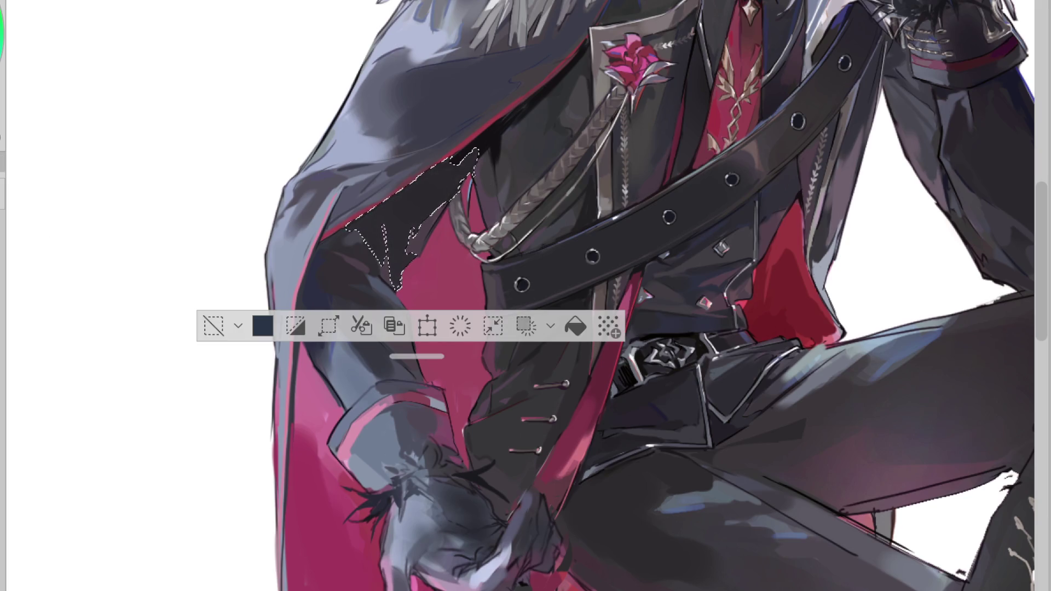
pyautogui.hotkey('alt', 'BackSpace')
pyautogui.hotkey('ctrl', 'z')
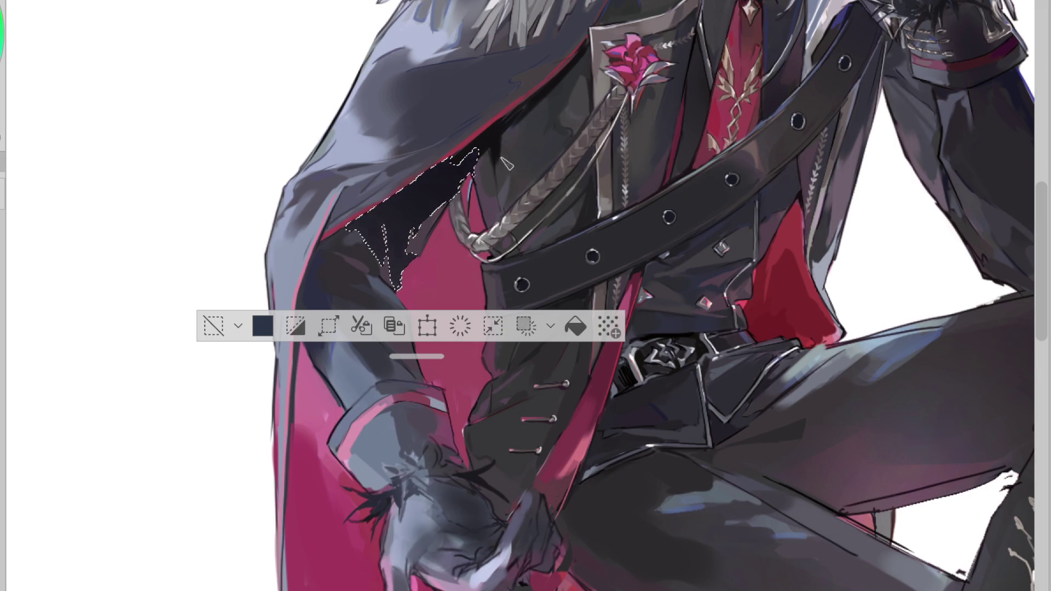
pyautogui.click(213, 325)
pyautogui.keyDown('alt'); pyautogui.click(390, 264); pyautogui.keyUp('alt')
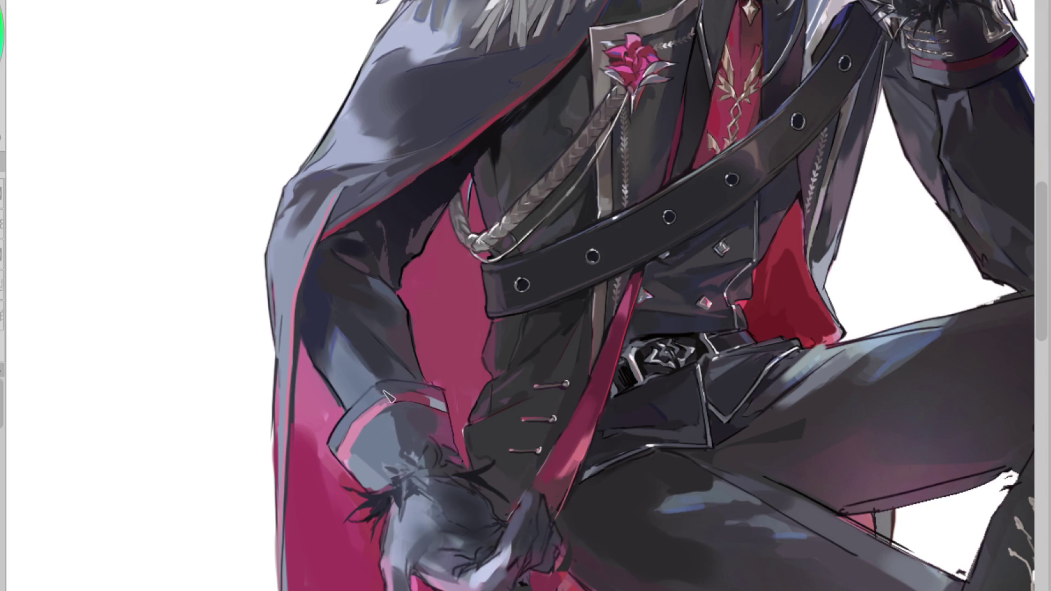
# Step: Paint dark accent strokes over the glove's feathered cuff, sampling glove colours between them
pyautogui.keyDown('alt'); pyautogui.click(360, 444); pyautogui.keyUp('alt')
pyautogui.moveTo(387, 431); pyautogui.dragTo(382, 427)
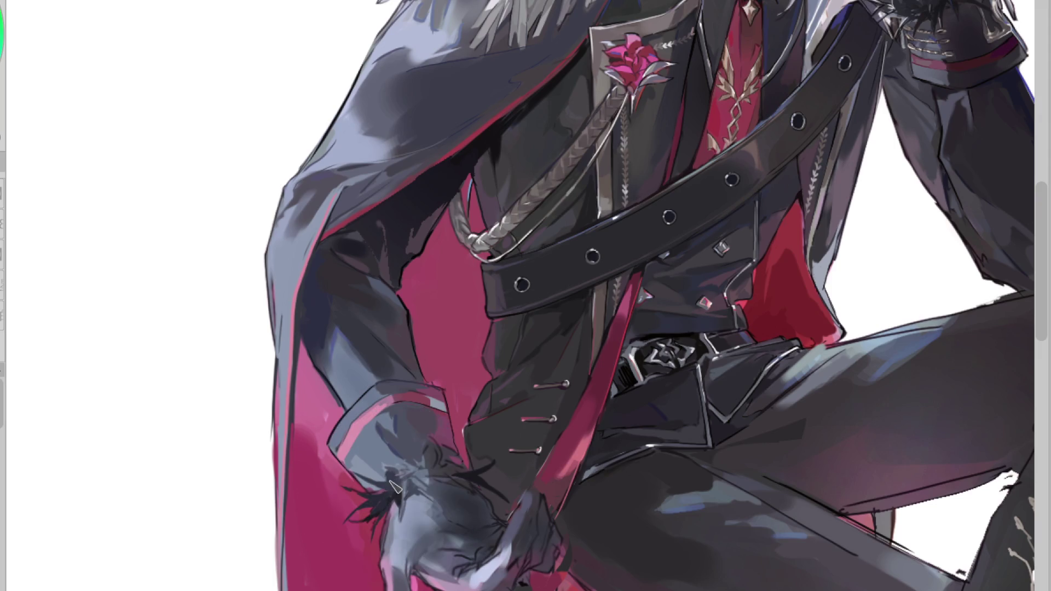
pyautogui.moveTo(411, 477); pyautogui.dragTo(405, 497)
pyautogui.keyDown('alt'); pyautogui.click(404, 496); pyautogui.keyUp('alt')
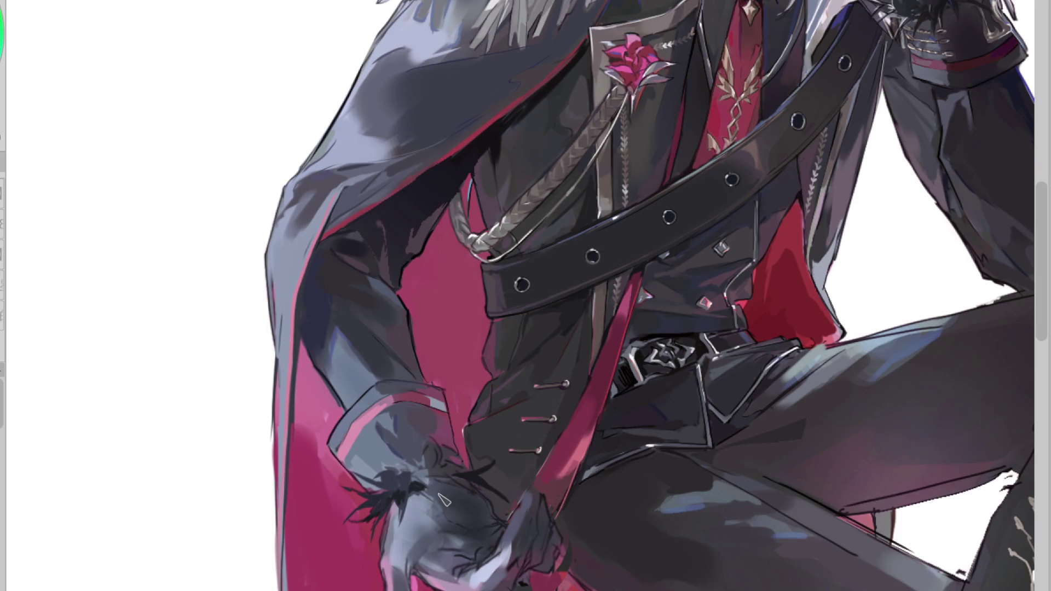
pyautogui.keyDown('alt'); pyautogui.click(398, 513); pyautogui.keyUp('alt')
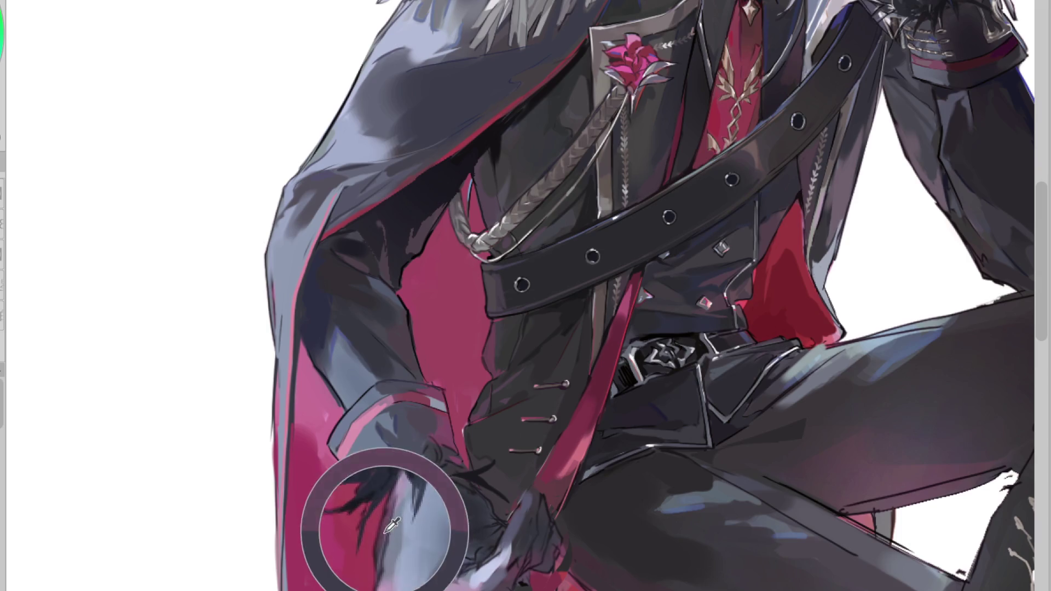
pyautogui.keyDown('alt'); pyautogui.click(422, 541); pyautogui.keyUp('alt')
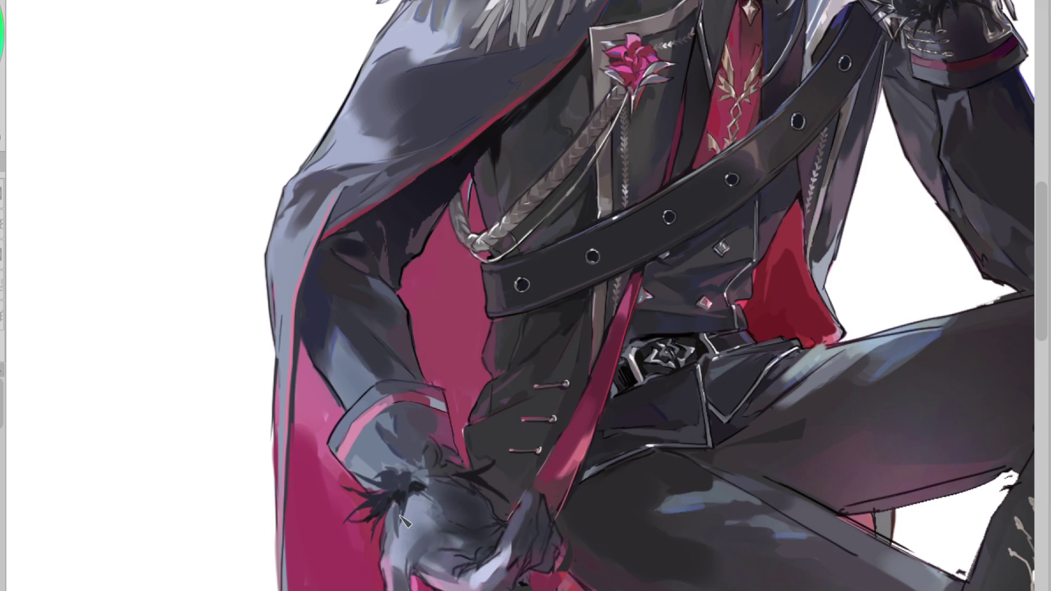
pyautogui.keyDown('alt'); pyautogui.click(422, 503); pyautogui.keyUp('alt')
pyautogui.keyDown('alt'); pyautogui.click(446, 506); pyautogui.keyUp('alt')
# Step: Draw crisp dark lines along the cuff's top edge and the sleeve's inner edge
pyautogui.press('h')
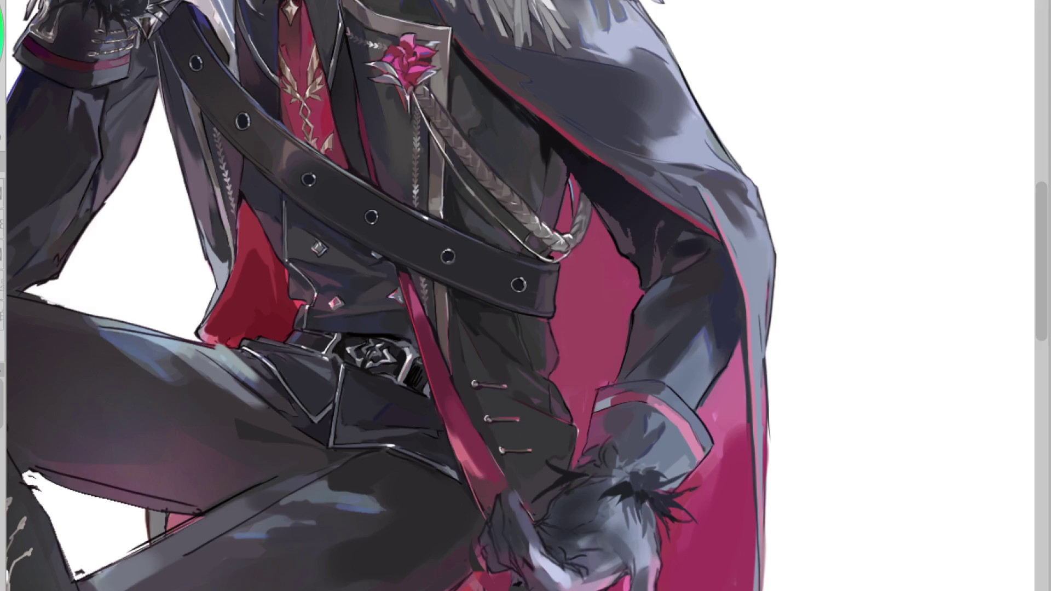
pyautogui.scroll(1, 626, 387)
pyautogui.keyDown('alt'); pyautogui.click(625, 386); pyautogui.keyUp('alt')
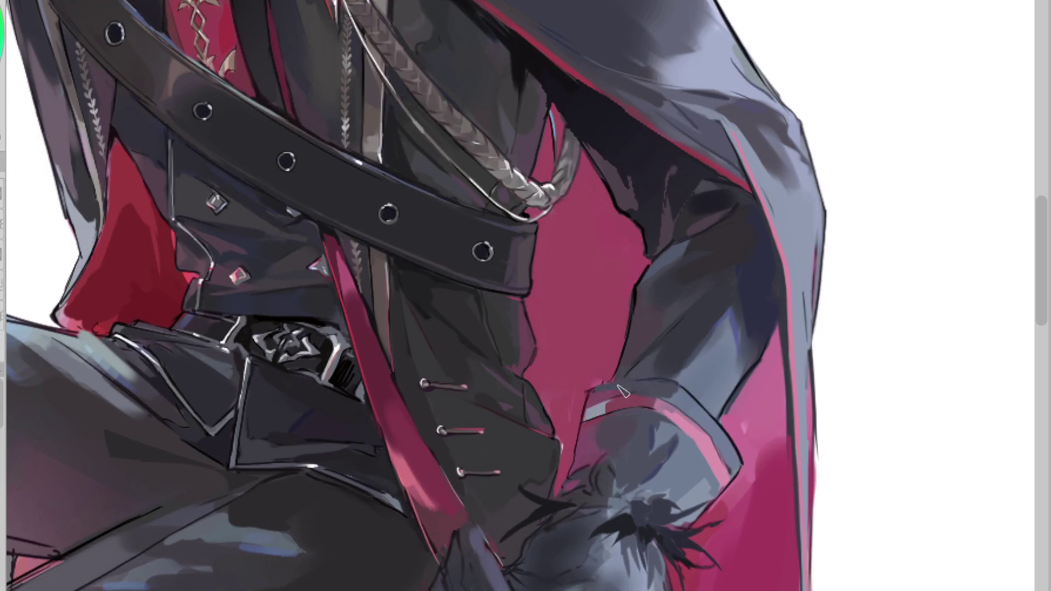
pyautogui.moveTo(635, 378); pyautogui.dragTo(596, 398)
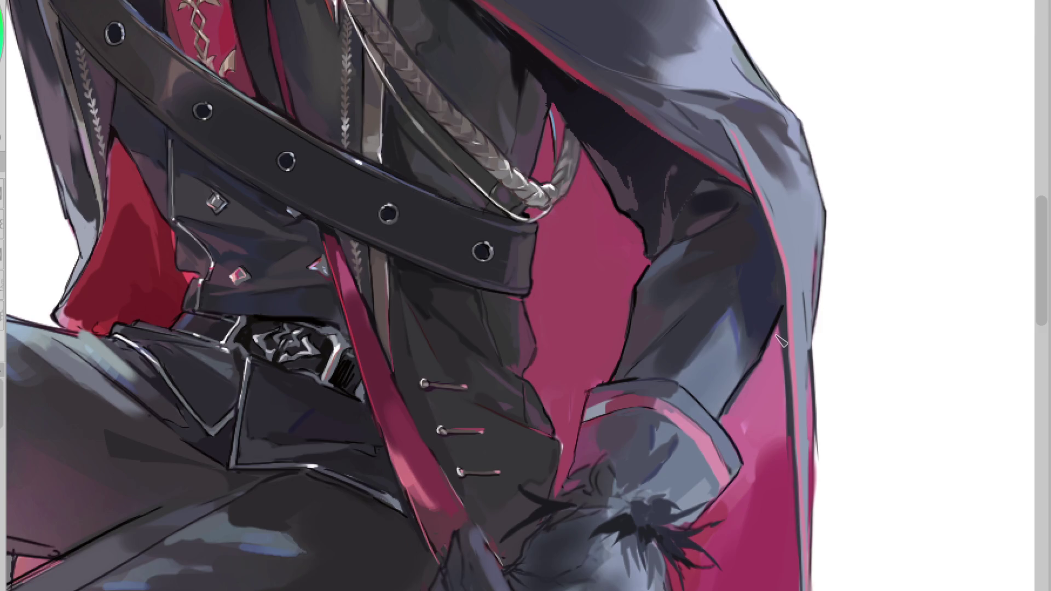
pyautogui.moveTo(764, 218)
pyautogui.mouseDown()
pyautogui.moveTo(784, 272)
pyautogui.moveTo(786, 403)
pyautogui.mouseUp()
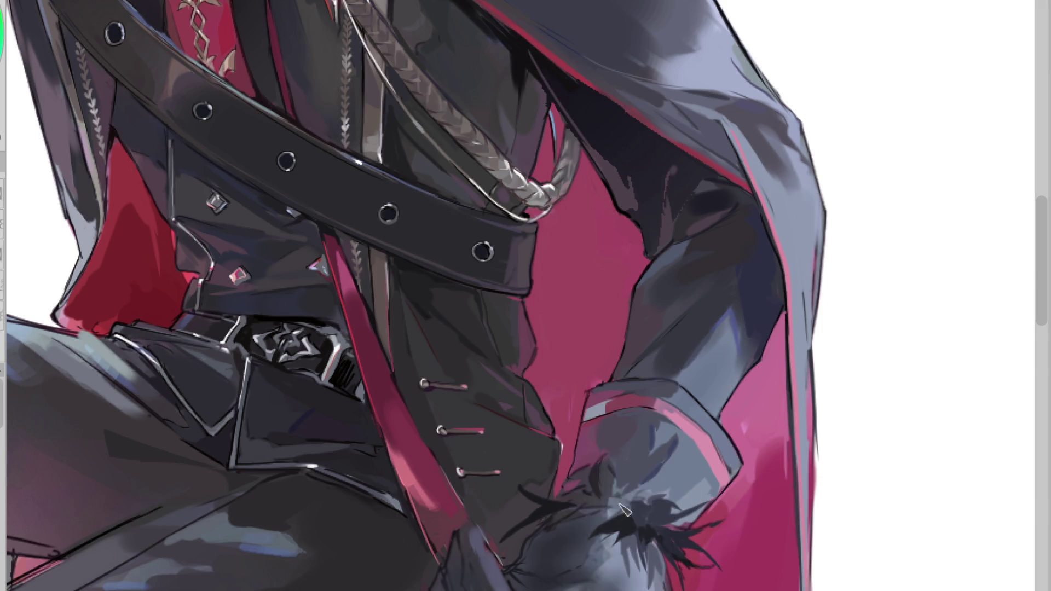
# Step: Add dark feathery strokes to the fur cuff, refining its lower edge
pyautogui.moveTo(619, 471)
pyautogui.mouseDown()
pyautogui.moveTo(626, 506)
pyautogui.moveTo(575, 515)
pyautogui.mouseUp()
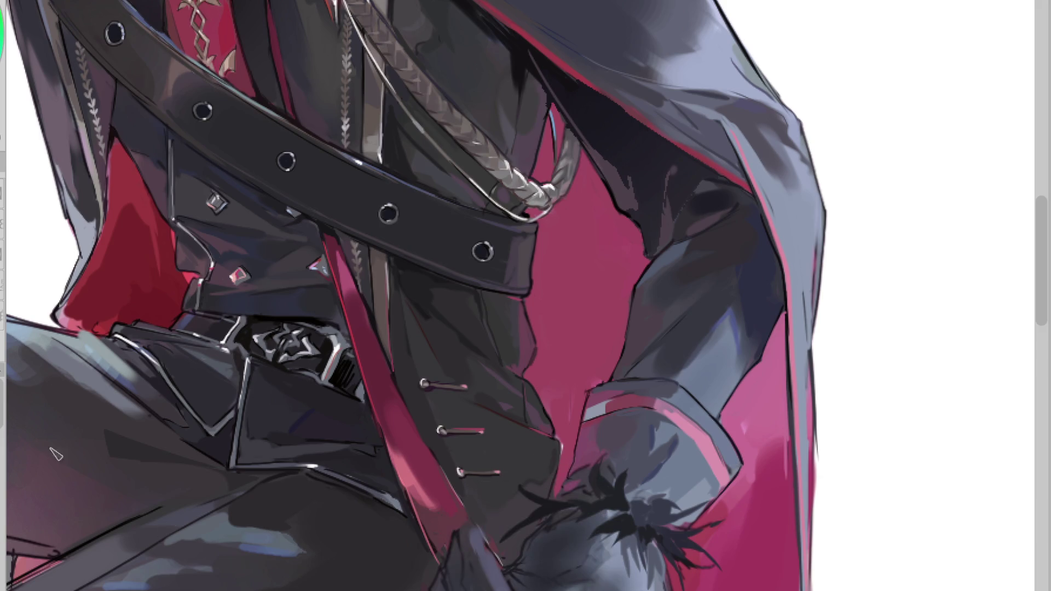
pyautogui.moveTo(546, 563)
pyautogui.mouseDown()
pyautogui.moveTo(583, 581)
pyautogui.moveTo(608, 539)
pyautogui.mouseUp()
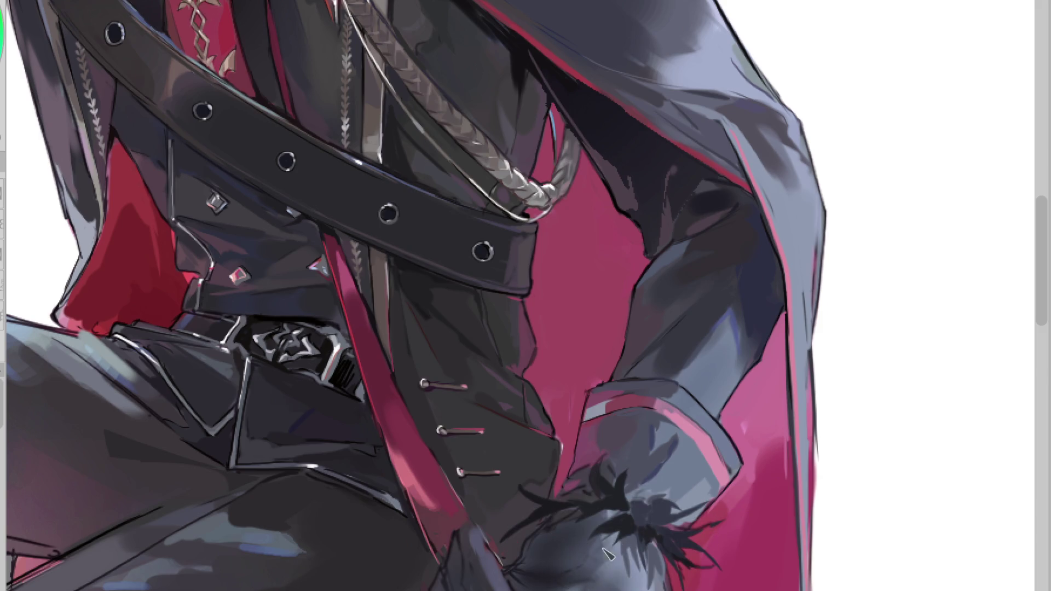
pyautogui.scroll(-2, 657, 263)
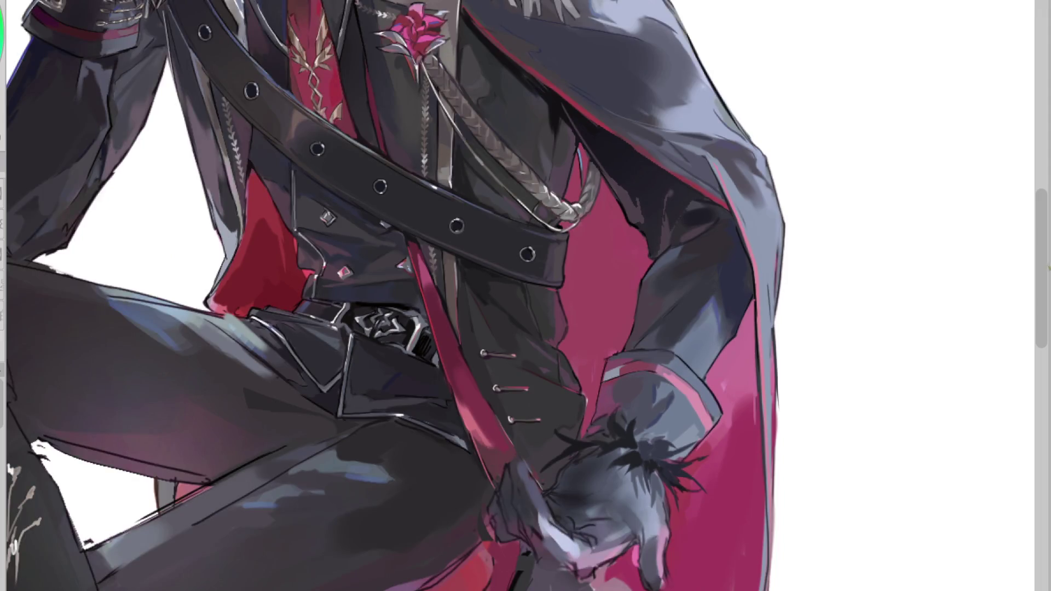
pyautogui.scroll(-4, 1022, 306)
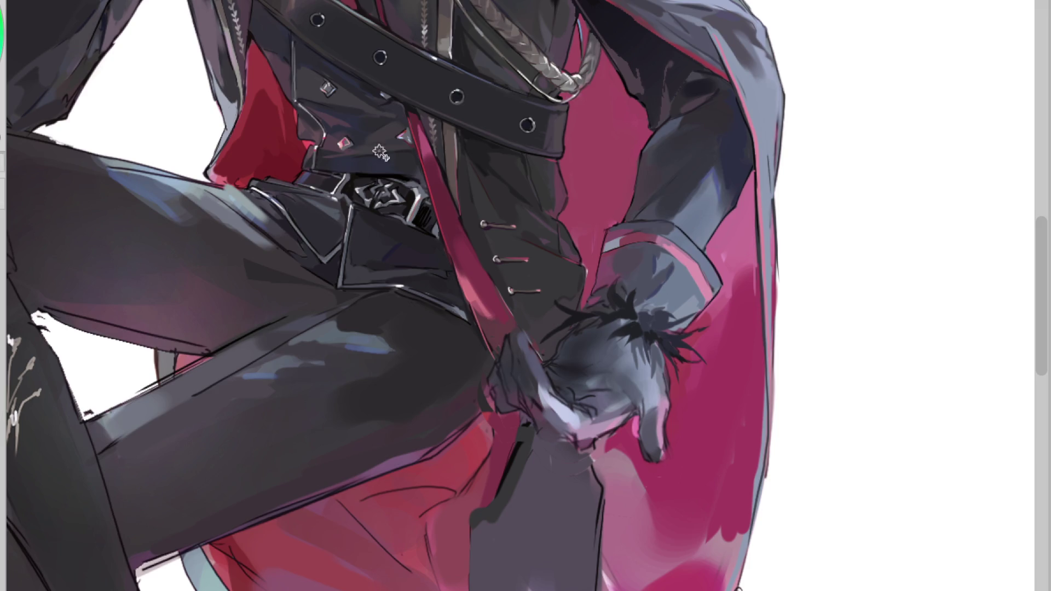
pyautogui.click(646, 271)
pyautogui.click(655, 235)
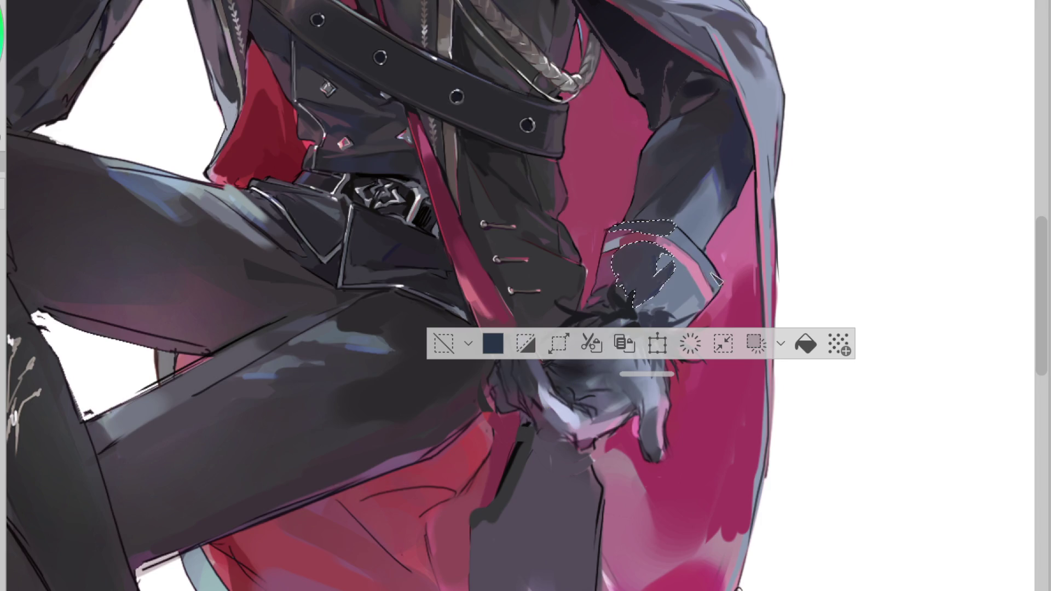
pyautogui.click(443, 343)
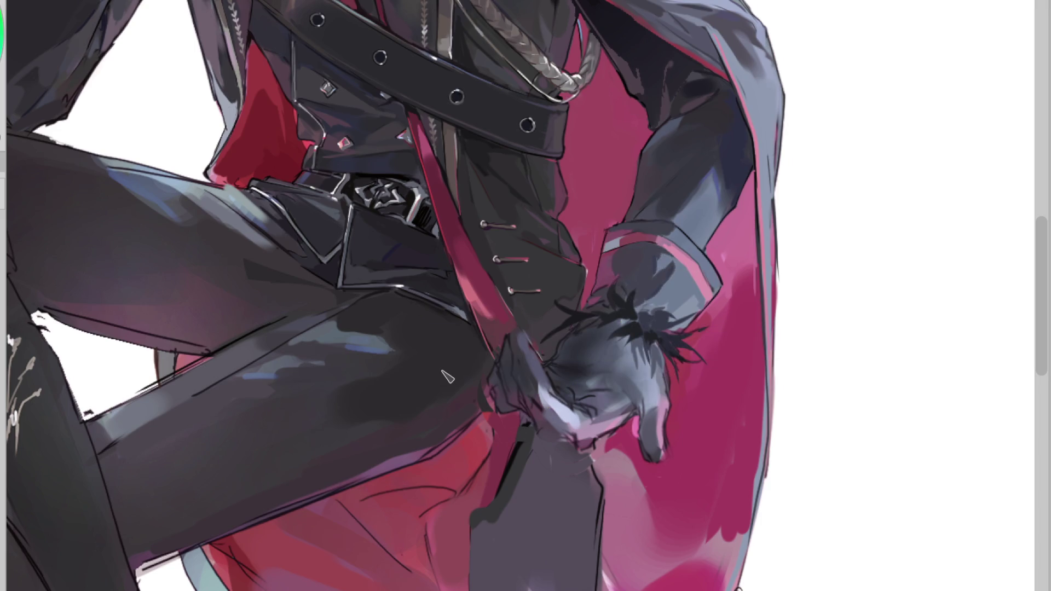
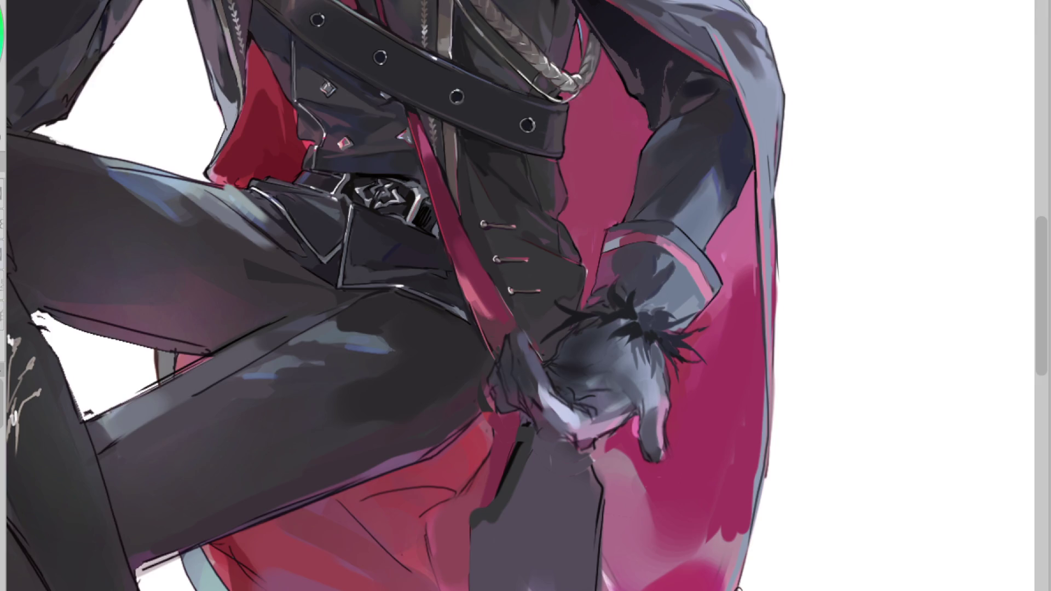
# Step: Paint tan stitch marks along the cuff edge, redrawing misplaced strokes until clean
pyautogui.scroll(3, 610, 266)
pyautogui.moveTo(564, 323); pyautogui.dragTo(621, 294)
pyautogui.hotkey('ctrl', 'z')
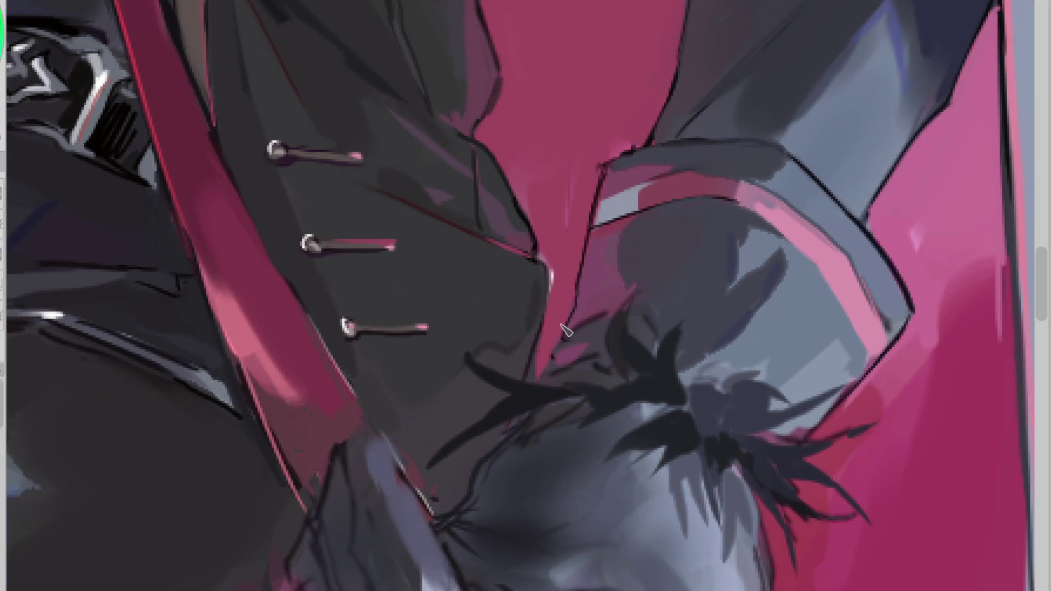
pyautogui.moveTo(562, 329)
pyautogui.mouseDown()
pyautogui.moveTo(602, 304)
pyautogui.moveTo(597, 284)
pyautogui.mouseUp()
pyautogui.hotkey('ctrl', 'z')
pyautogui.moveTo(561, 340); pyautogui.dragTo(601, 313)
pyautogui.hotkey('ctrl', 'z')
pyautogui.moveTo(559, 339); pyautogui.dragTo(600, 311)
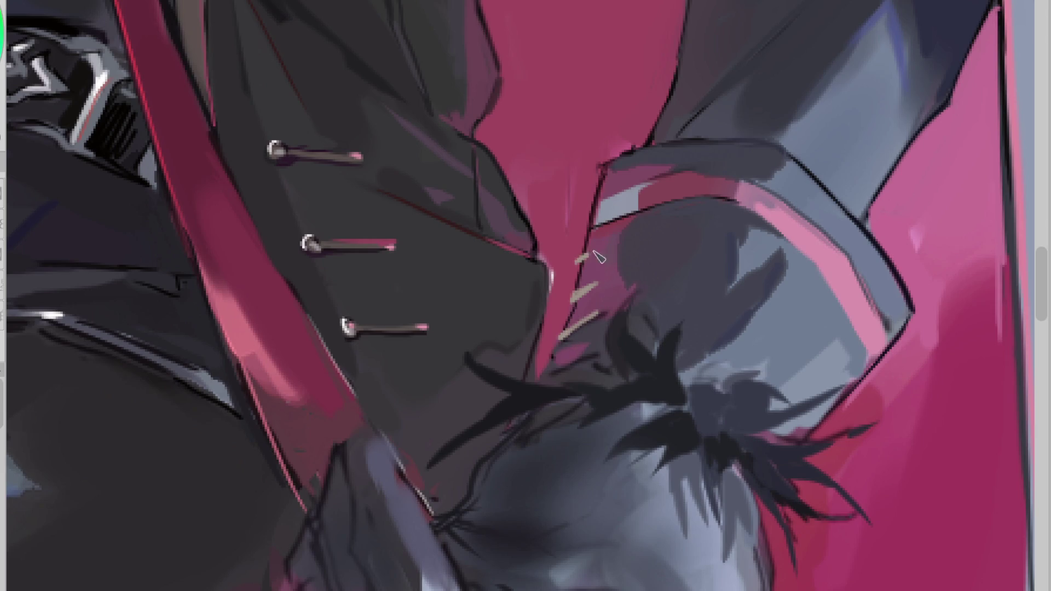
# Step: Add a short top stitch with a darker edge, then mirror the canvas horizontally
pyautogui.moveTo(578, 267); pyautogui.dragTo(602, 249)
pyautogui.moveTo(604, 250)
pyautogui.mouseDown()
pyautogui.moveTo(582, 266)
pyautogui.moveTo(559, 338)
pyautogui.mouseUp()
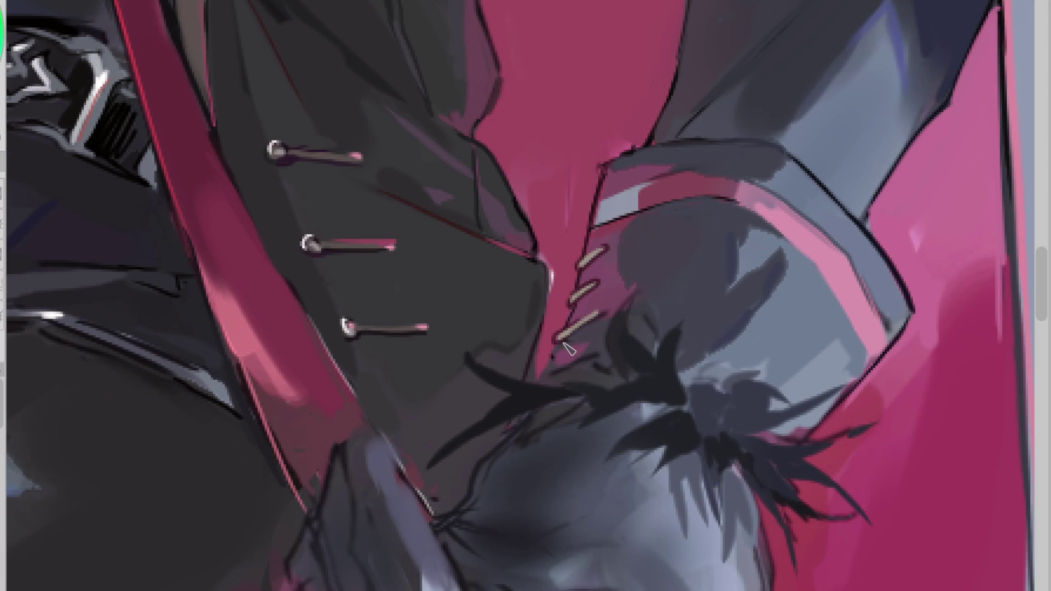
pyautogui.scroll(-2, 628, 284)
pyautogui.scroll(2, 646, 416)
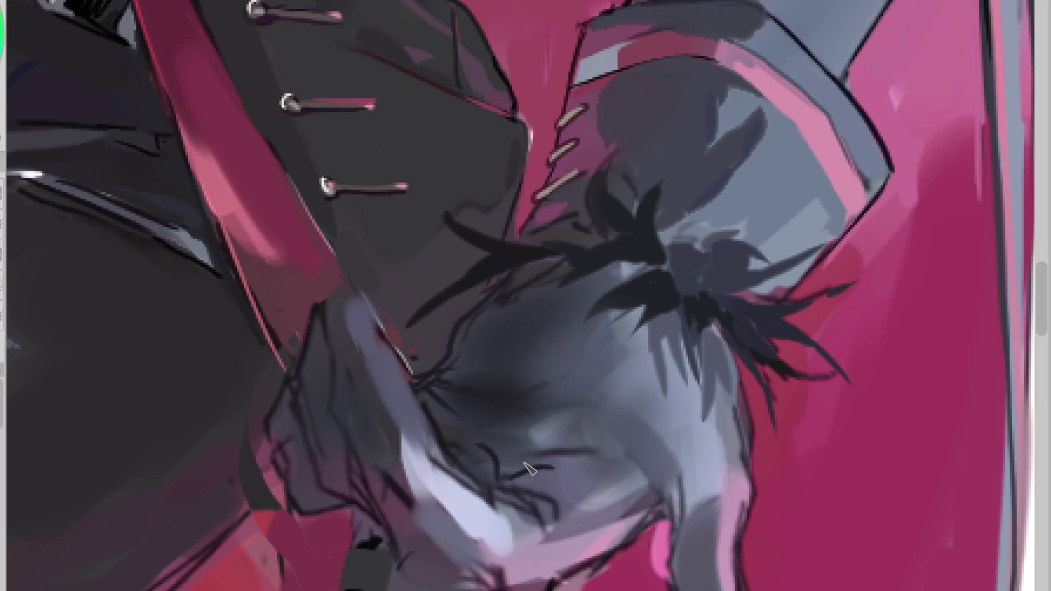
pyautogui.scroll(-2, 737, 327)
pyautogui.press('h')
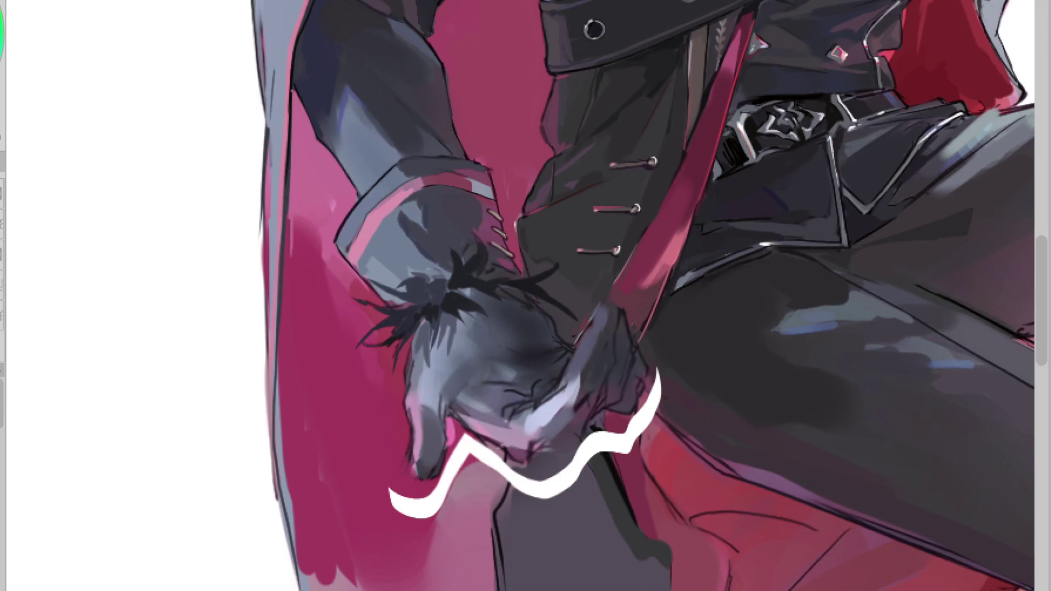
# Step: Reinforce the cuff outline and sleeve with dark line strokes
pyautogui.scroll(-2, 520, 312)
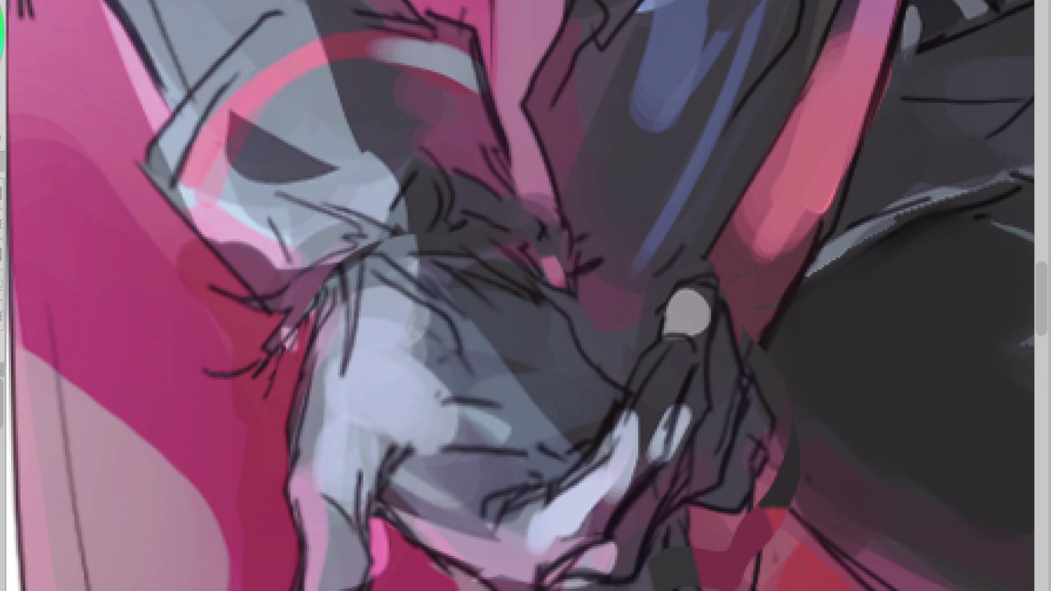
pyautogui.moveTo(727, 314); pyautogui.dragTo(706, 389)
pyautogui.moveTo(684, 296)
pyautogui.mouseDown()
pyautogui.moveTo(669, 346)
pyautogui.moveTo(748, 343)
pyautogui.moveTo(746, 416)
pyautogui.mouseUp()
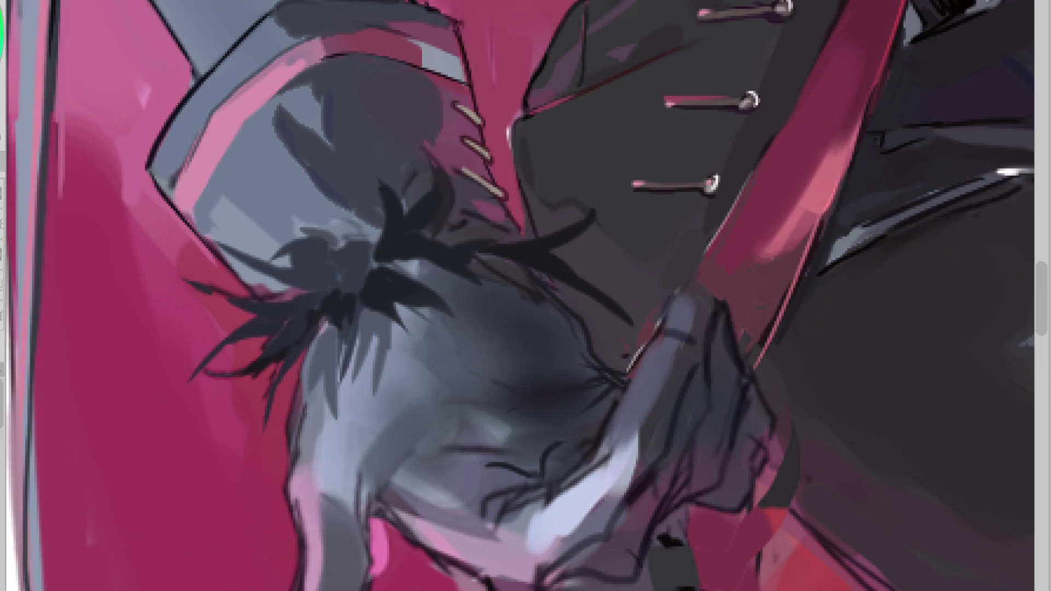
pyautogui.moveTo(685, 388); pyautogui.dragTo(547, 575)
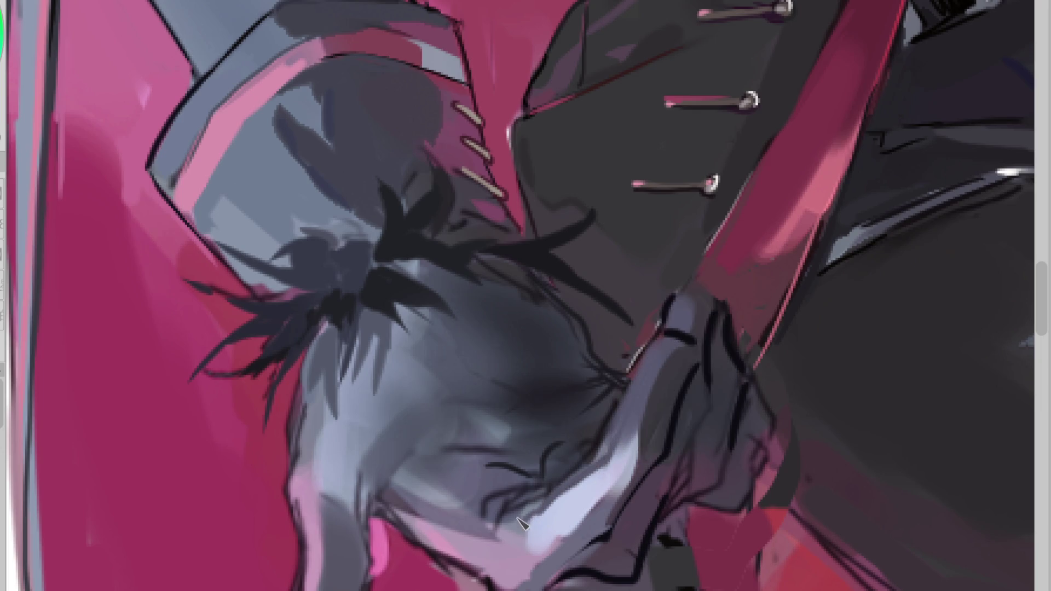
# Step: Flip the canvas back and shade the thumb gripping the strap darker
pyautogui.press('m')
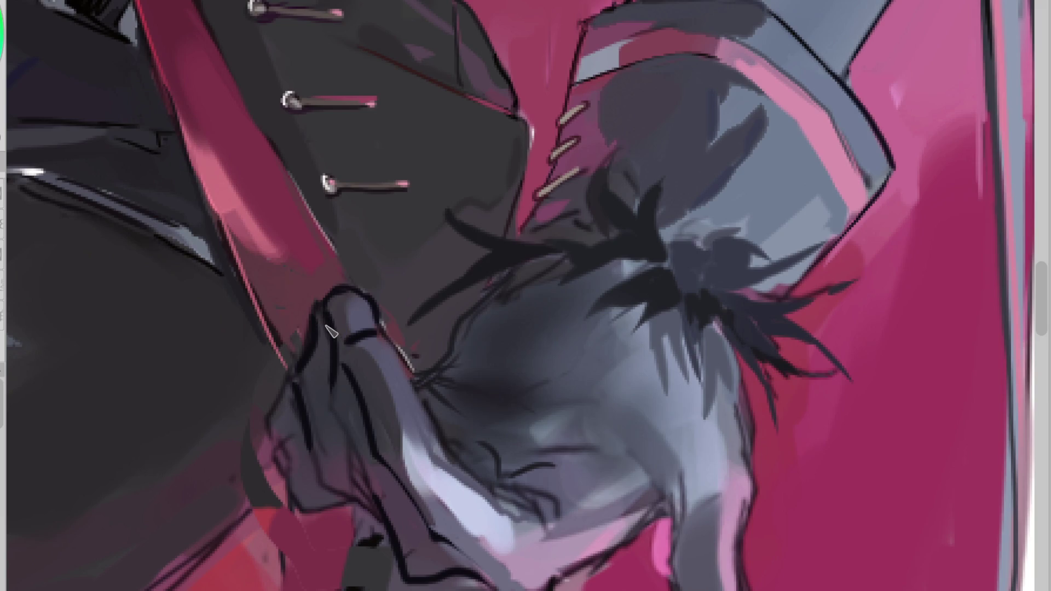
pyautogui.moveTo(323, 328); pyautogui.dragTo(320, 383)
pyautogui.moveTo(326, 342)
pyautogui.mouseDown()
pyautogui.moveTo(331, 449)
pyautogui.moveTo(353, 476)
pyautogui.mouseUp()
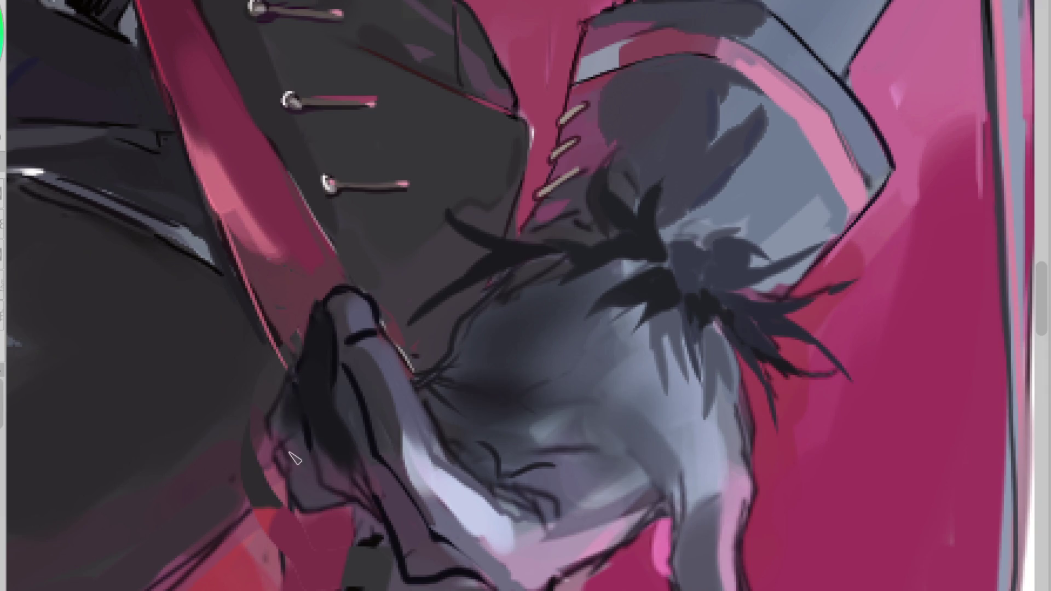
pyautogui.scroll(-3, 361, 431)
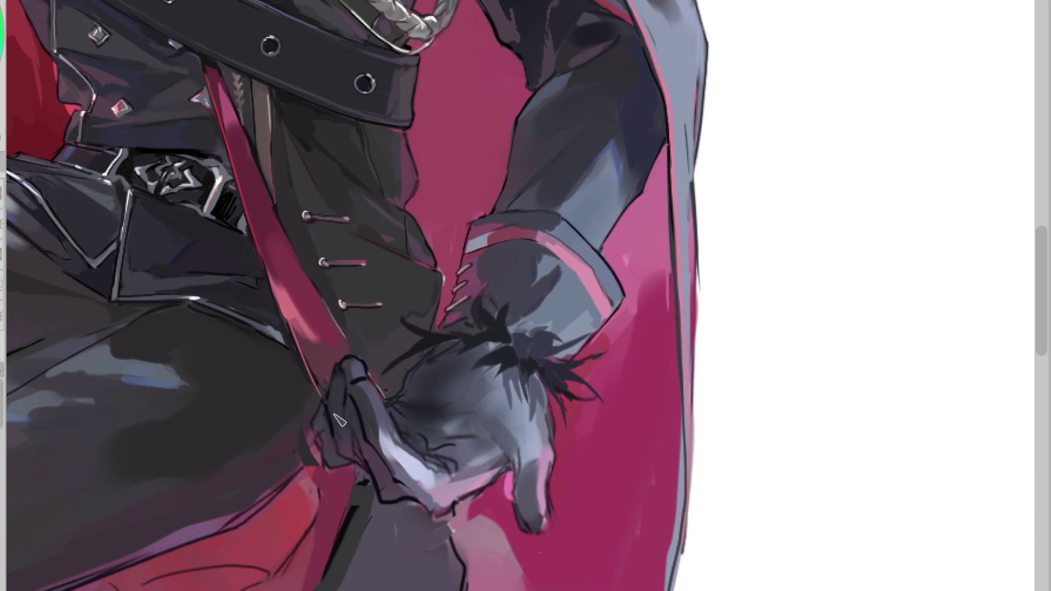
# Step: Sample glove greys to darken the glove's shading and reshape its highlight
pyautogui.click(339, 375)
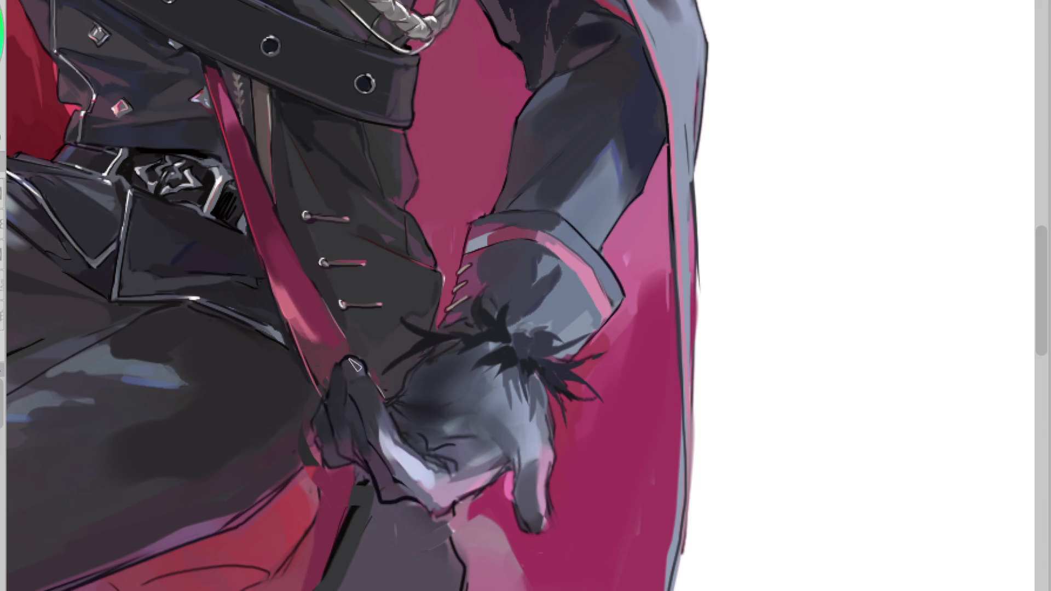
pyautogui.click(383, 442)
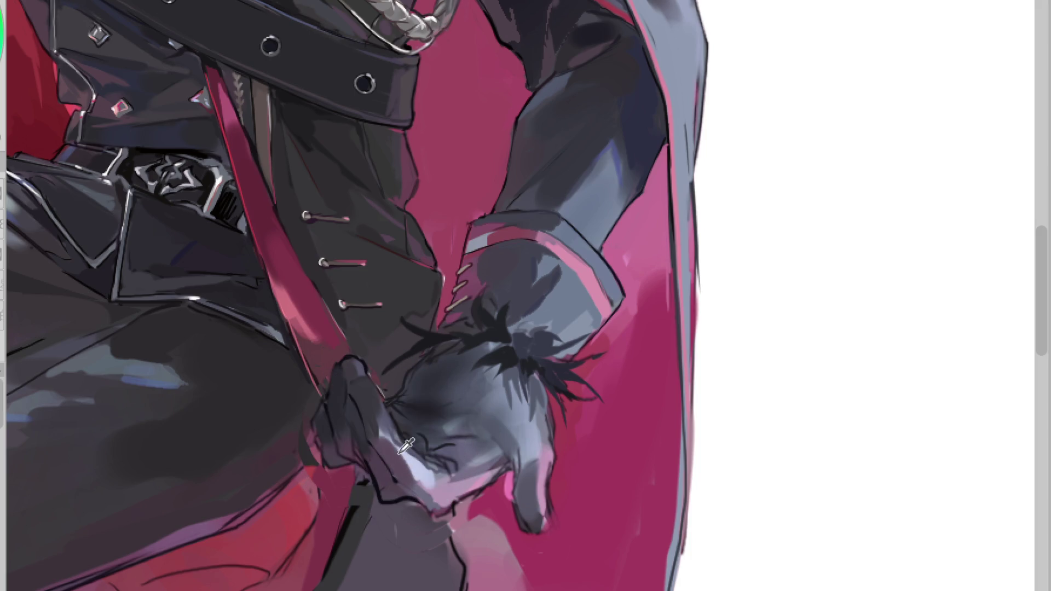
pyautogui.moveTo(384, 450); pyautogui.dragTo(409, 477)
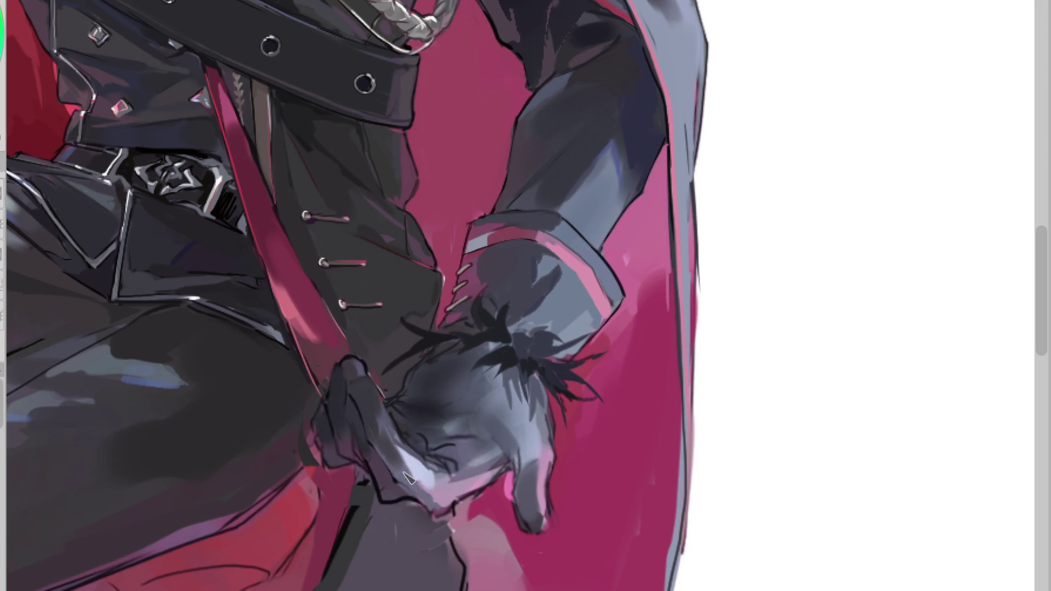
pyautogui.keyDown('alt'); pyautogui.click(388, 429); pyautogui.keyUp('alt')
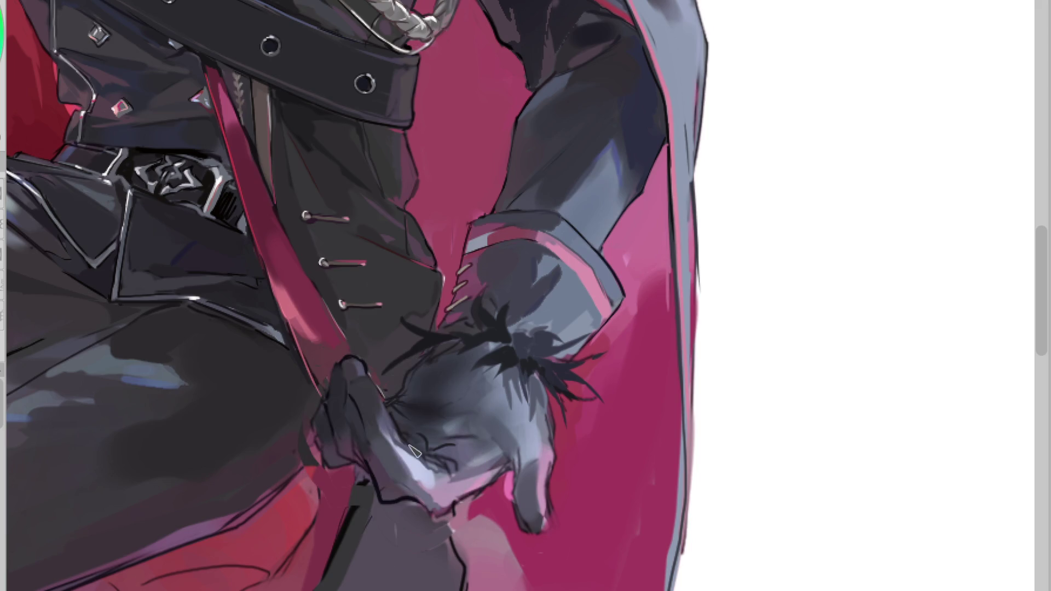
pyautogui.keyDown('alt'); pyautogui.click(454, 452); pyautogui.keyUp('alt')
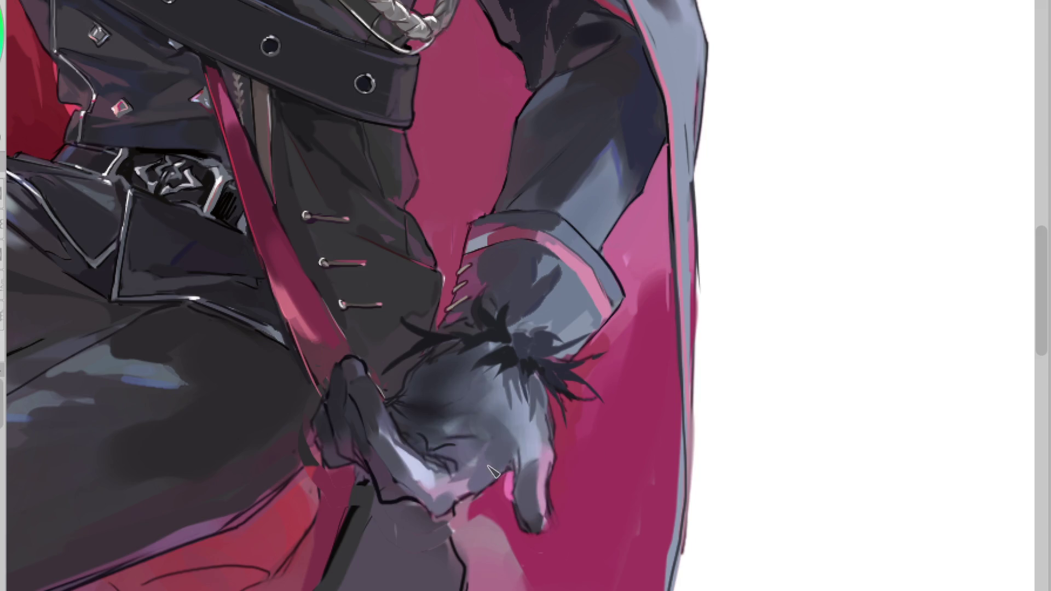
pyautogui.click(453, 460)
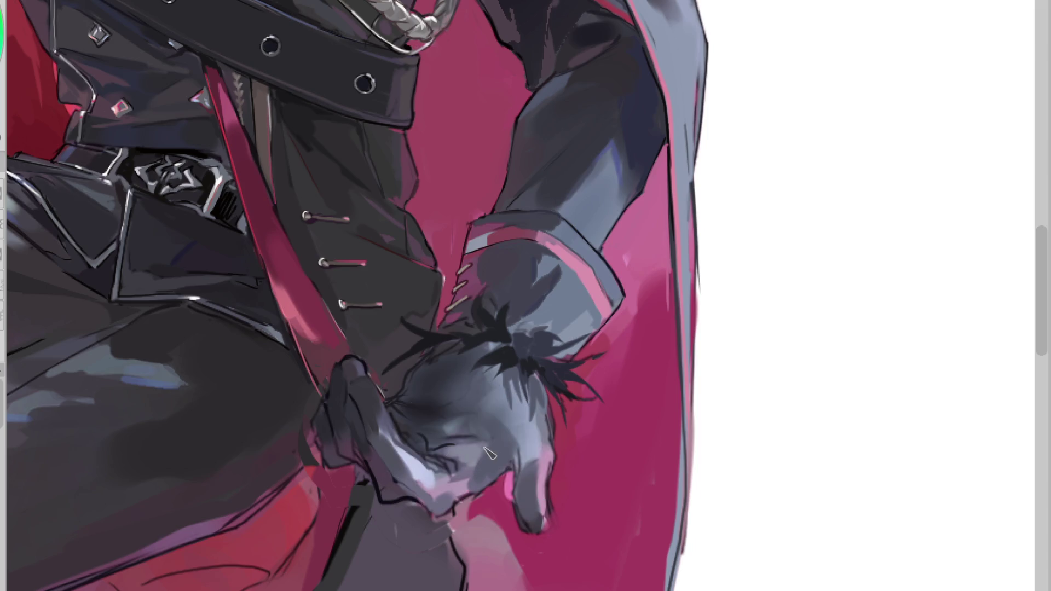
pyautogui.click(452, 465)
pyautogui.click(453, 463)
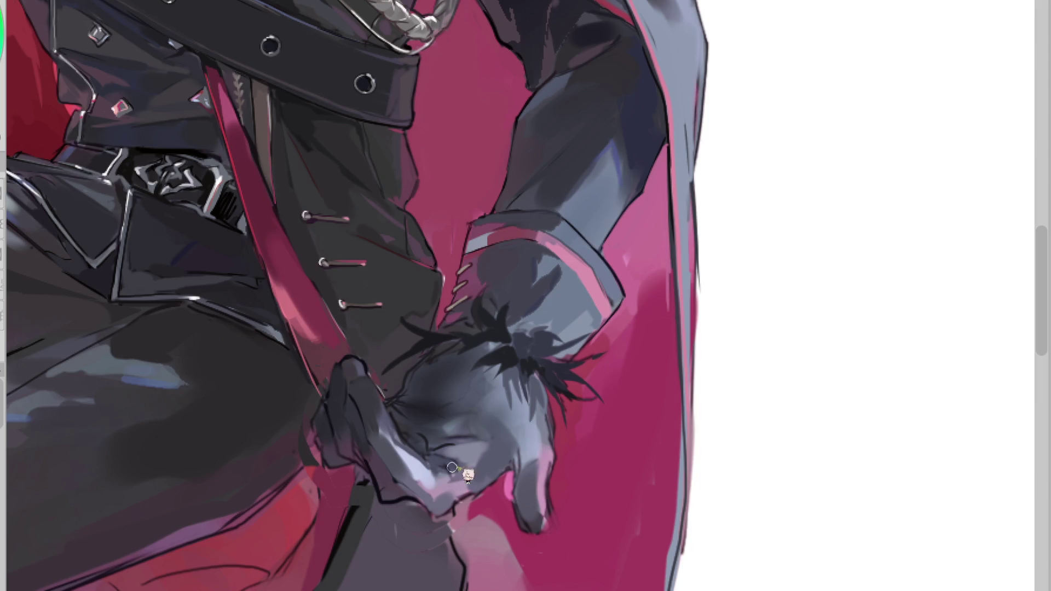
# Step: Pick glove tones and smudge a dark tone into the fingers
pyautogui.keyDown('alt'); pyautogui.click(433, 427); pyautogui.keyUp('alt')
pyautogui.keyDown('alt'); pyautogui.click(432, 426); pyautogui.keyUp('alt')
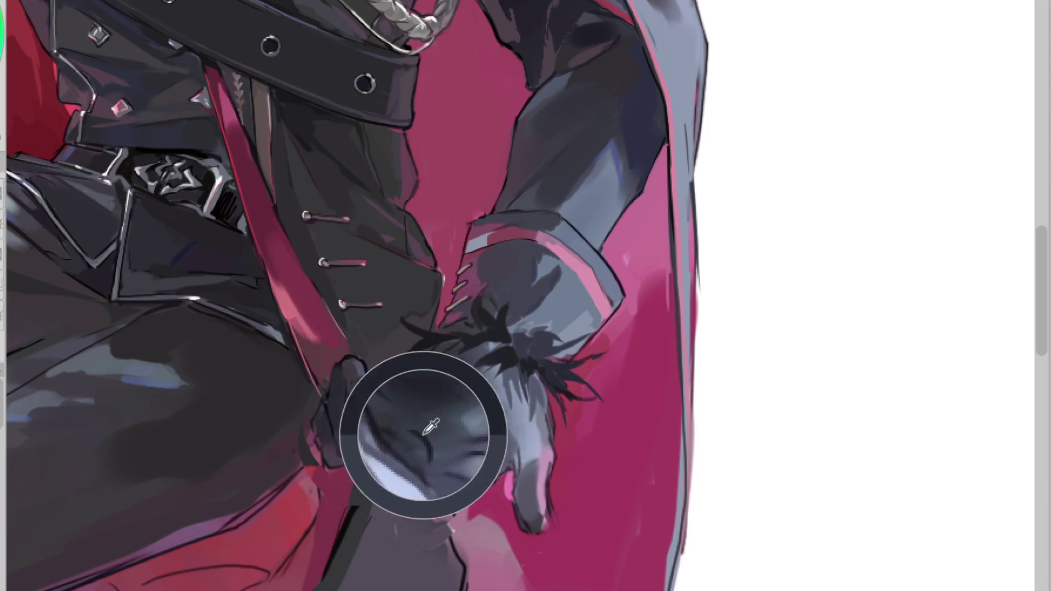
pyautogui.keyDown('alt'); pyautogui.click(422, 429); pyautogui.keyUp('alt')
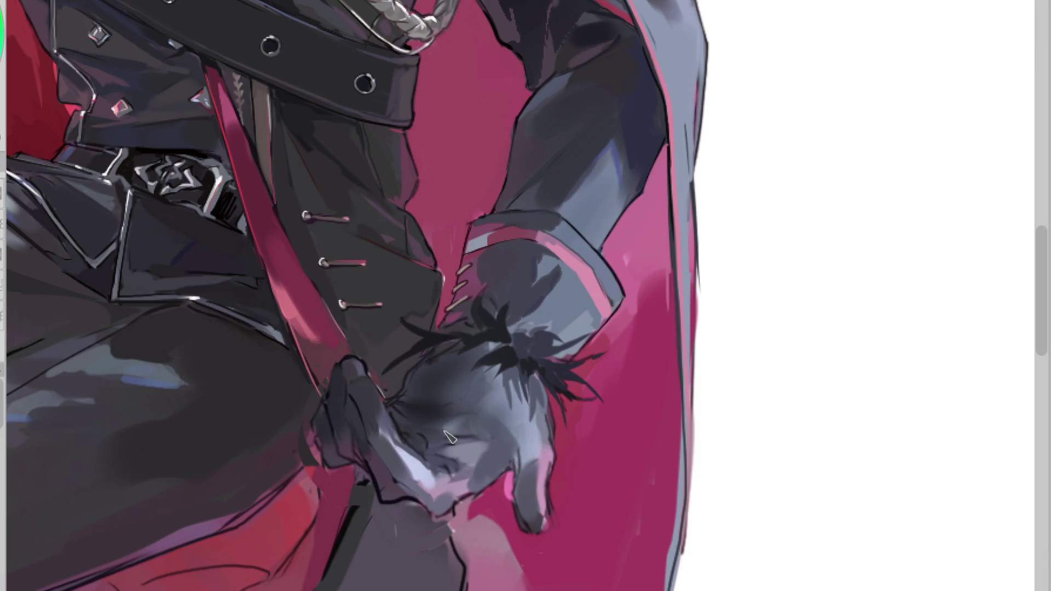
pyautogui.keyDown('alt'); pyautogui.click(421, 448); pyautogui.keyUp('alt')
pyautogui.keyDown('alt'); pyautogui.click(408, 413); pyautogui.keyUp('alt')
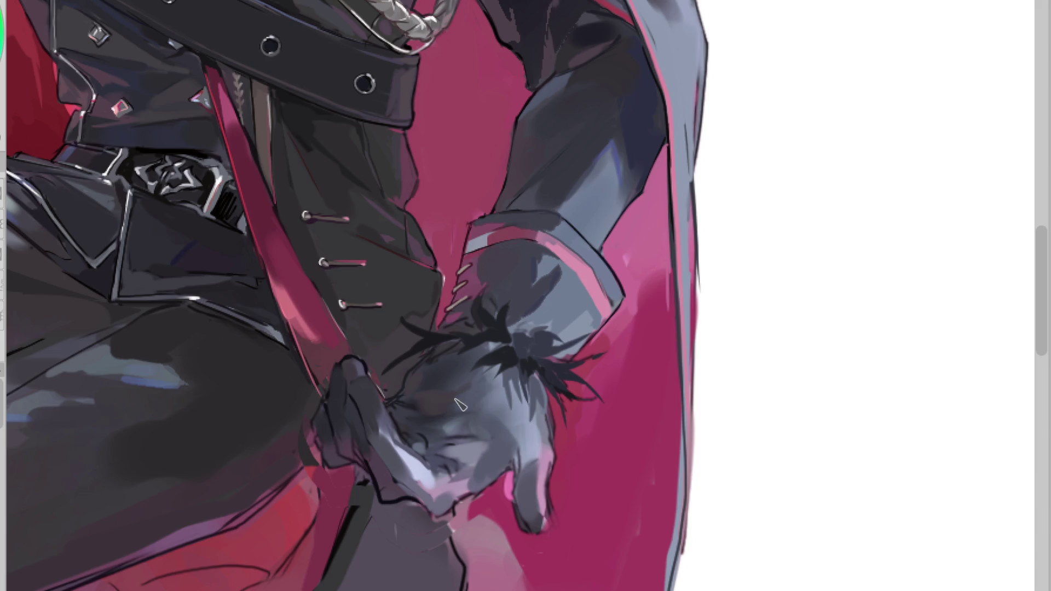
pyautogui.moveTo(441, 400); pyautogui.dragTo(416, 413)
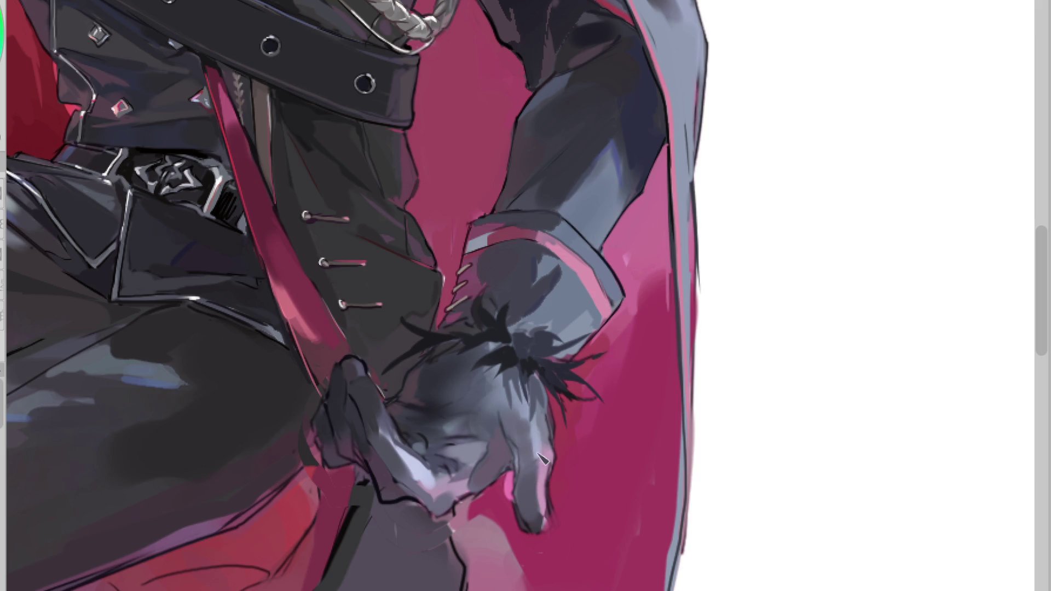
pyautogui.keyDown('alt'); pyautogui.click(517, 411); pyautogui.keyUp('alt')
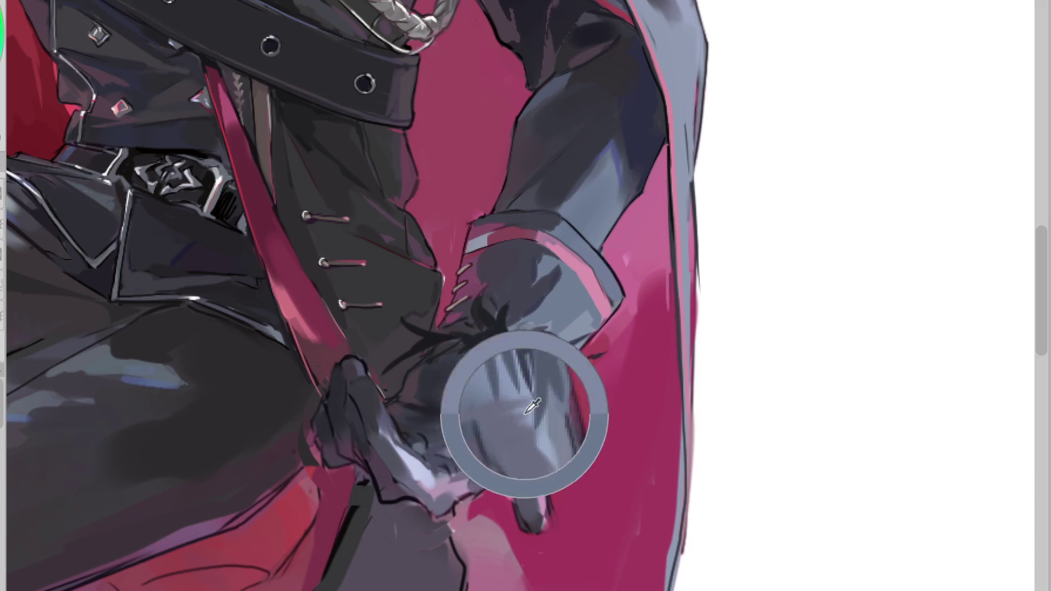
# Step: Sample a grey from the glove finger and paint lighter highlights over the dark glove area
pyautogui.press('h')
pyautogui.press('v')
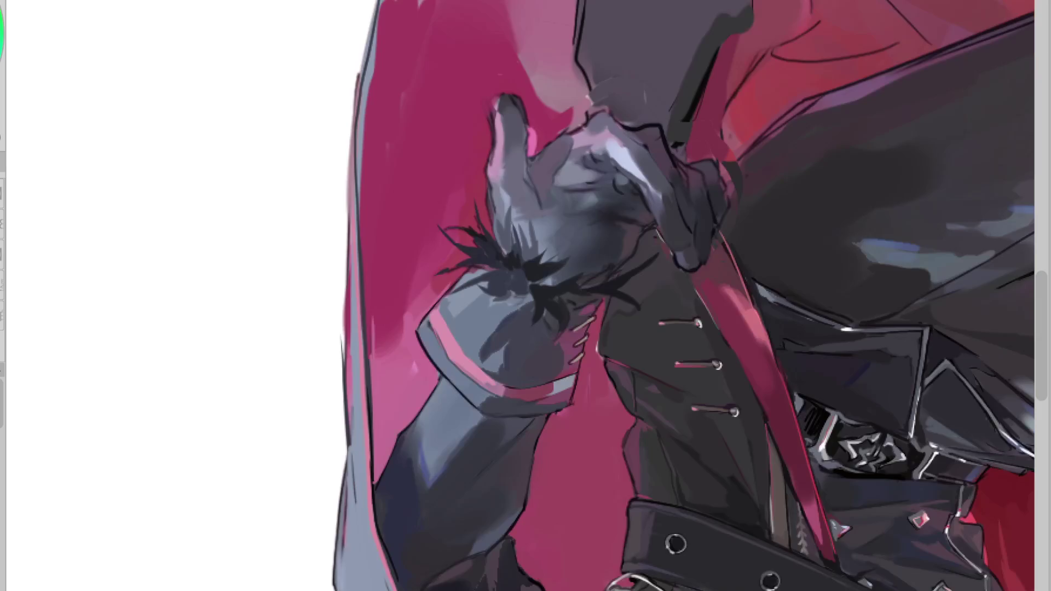
pyautogui.scroll(2, 596, 63)
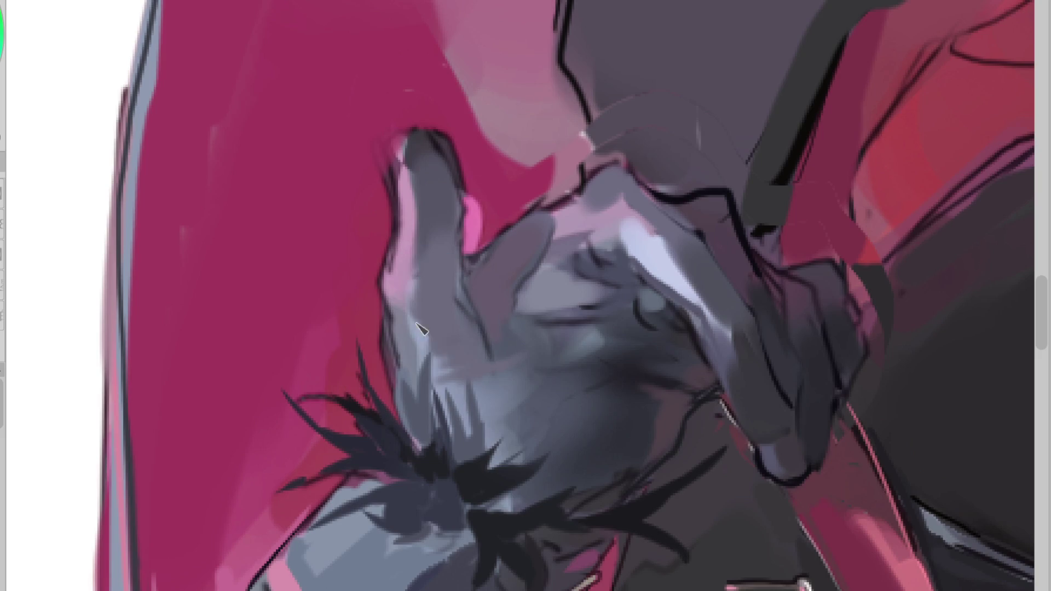
pyautogui.keyDown('alt'); pyautogui.click(475, 348); pyautogui.keyUp('alt')
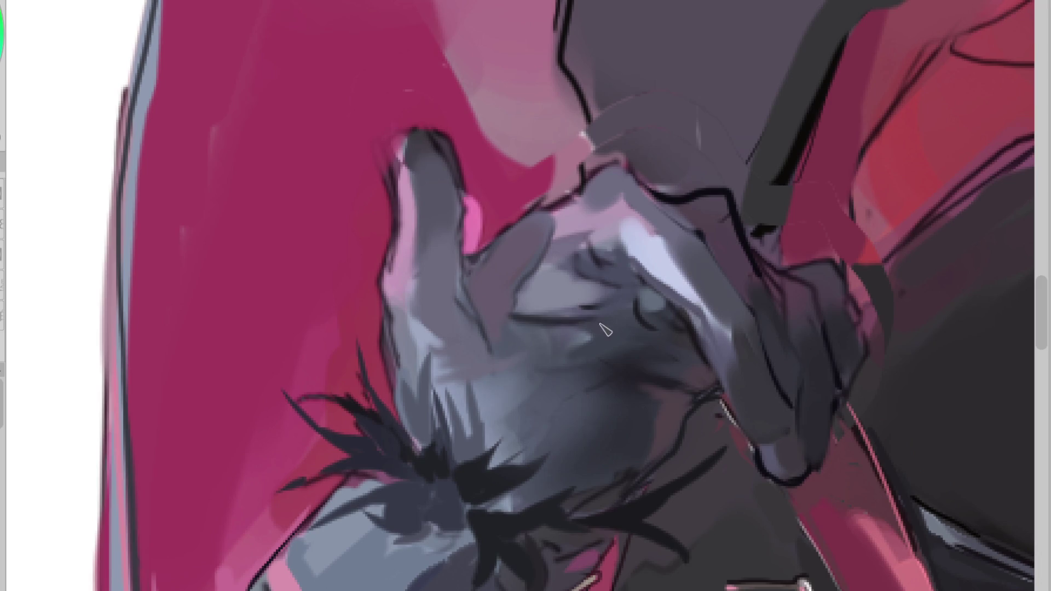
pyautogui.press('v')
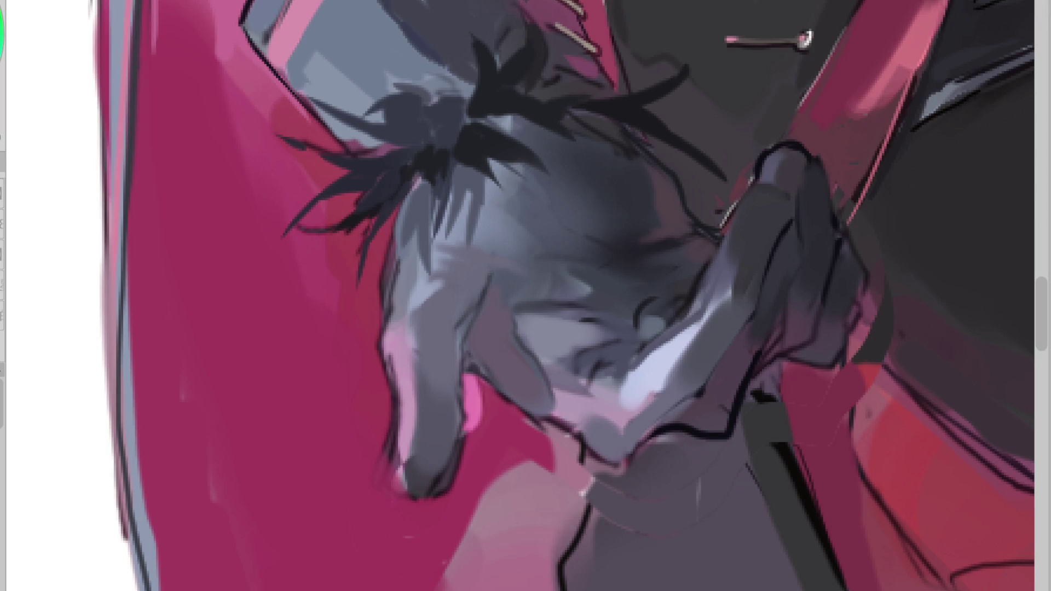
pyautogui.moveTo(564, 326); pyautogui.dragTo(594, 312)
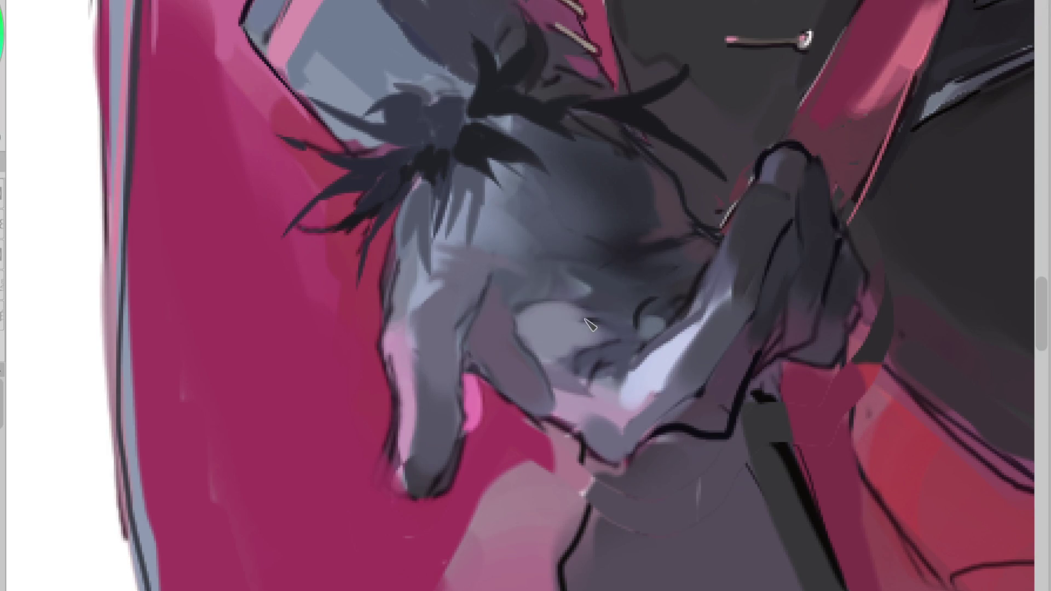
pyautogui.scroll(-3, 672, 276)
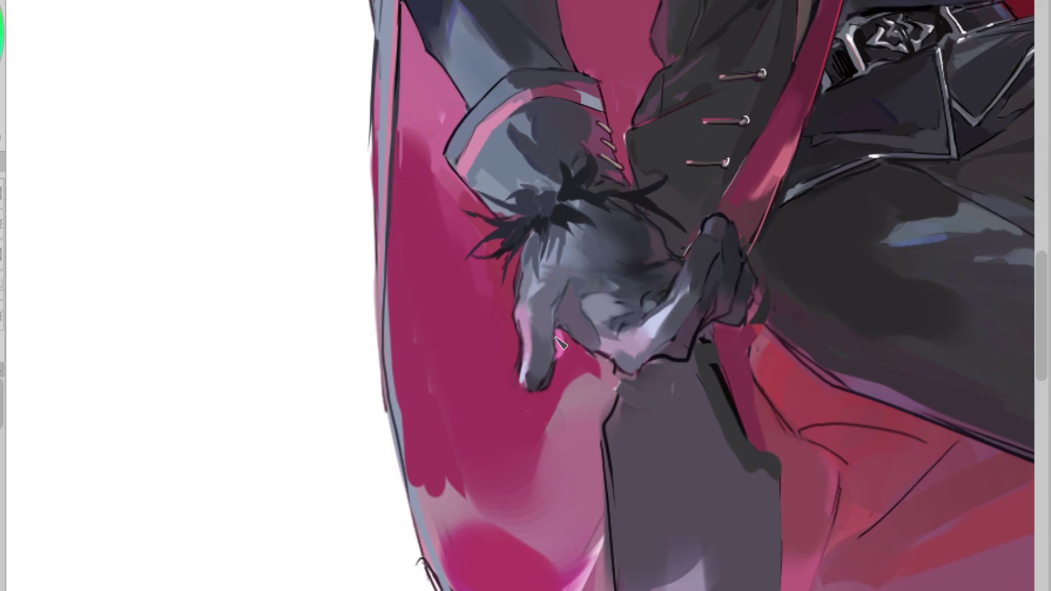
pyautogui.keyDown('alt'); pyautogui.click(651, 291); pyautogui.keyUp('alt')
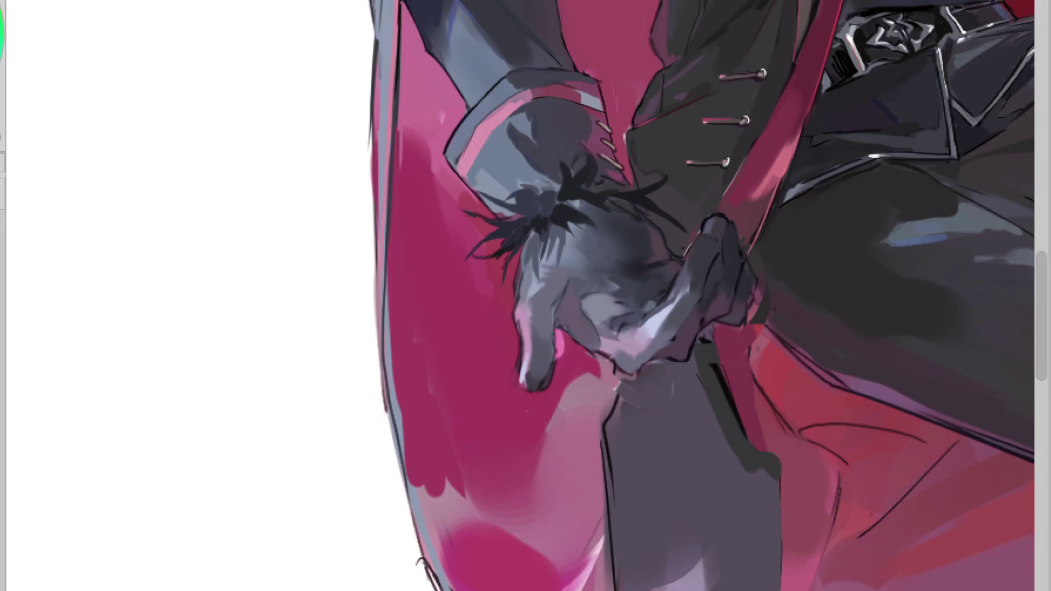
# Step: Switch to greyscale preview and repaint the fingers gripping the strap in the dark sleeve colour
pyautogui.hotkey('ctrl', 'y')
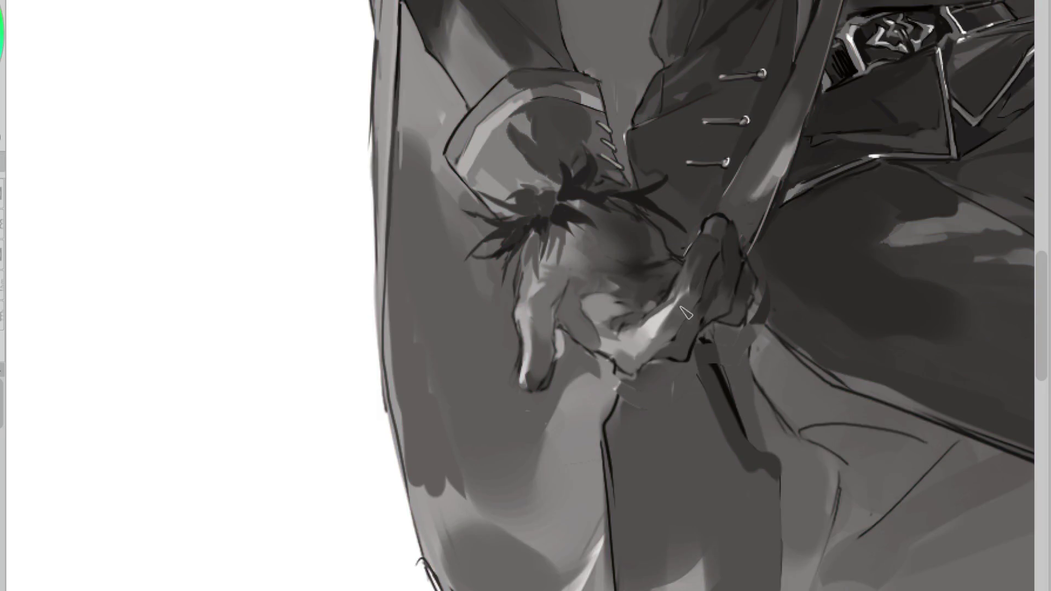
pyautogui.click(726, 236)
pyautogui.moveTo(718, 219); pyautogui.dragTo(695, 307)
pyautogui.moveTo(706, 257); pyautogui.dragTo(673, 339)
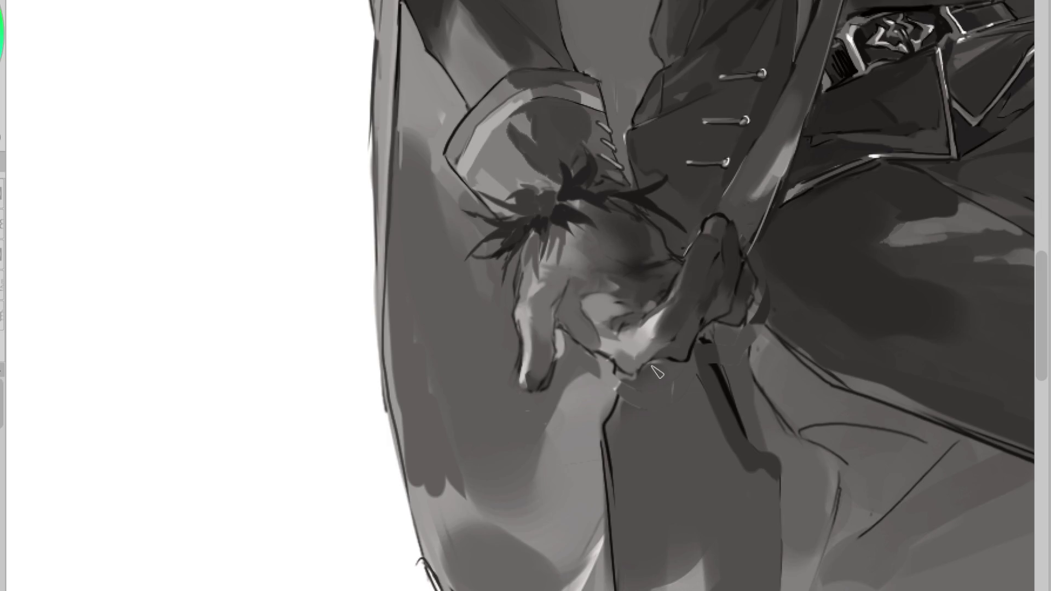
pyautogui.moveTo(695, 296)
pyautogui.mouseDown()
pyautogui.moveTo(669, 341)
pyautogui.moveTo(699, 290)
pyautogui.mouseUp()
# Step: Using sampled strap and hand tones, darken the hand's edge and lighten its lower edge
pyautogui.keyDown('alt'); pyautogui.click(695, 283); pyautogui.keyUp('alt')
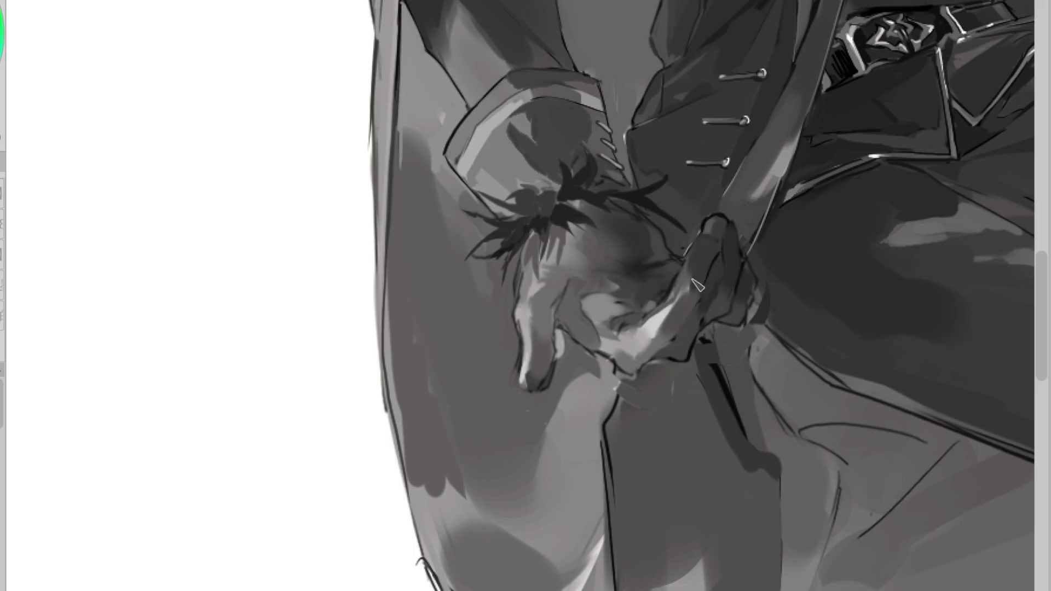
pyautogui.keyDown('alt'); pyautogui.click(707, 262); pyautogui.keyUp('alt')
pyautogui.moveTo(694, 300)
pyautogui.mouseDown()
pyautogui.moveTo(672, 346)
pyautogui.moveTo(647, 357)
pyautogui.mouseUp()
pyautogui.keyDown('alt'); pyautogui.click(692, 331); pyautogui.keyUp('alt')
pyautogui.moveTo(704, 314); pyautogui.dragTo(635, 371)
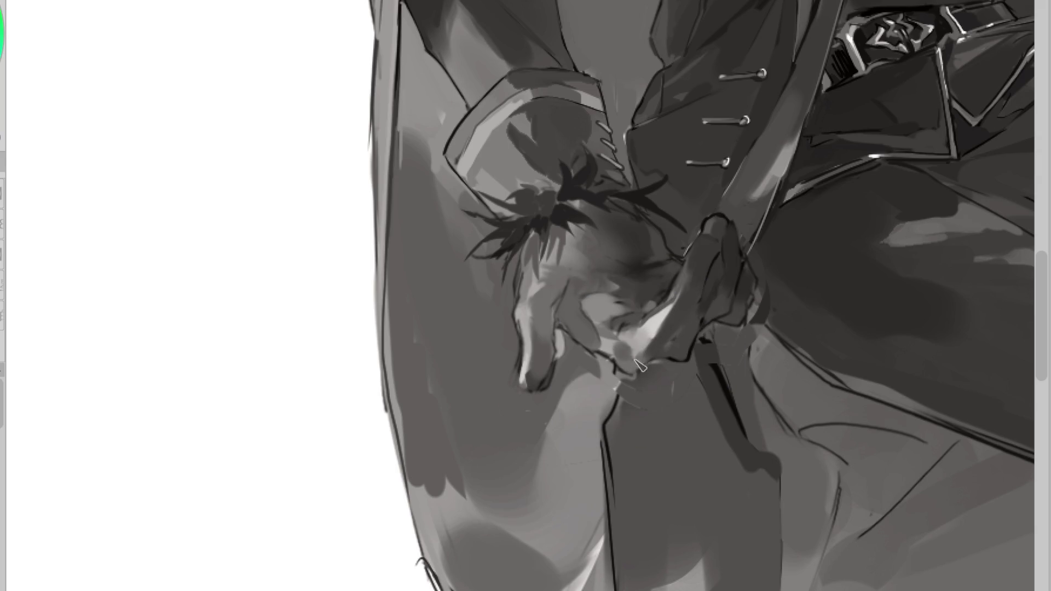
pyautogui.moveTo(619, 359); pyautogui.dragTo(654, 369)
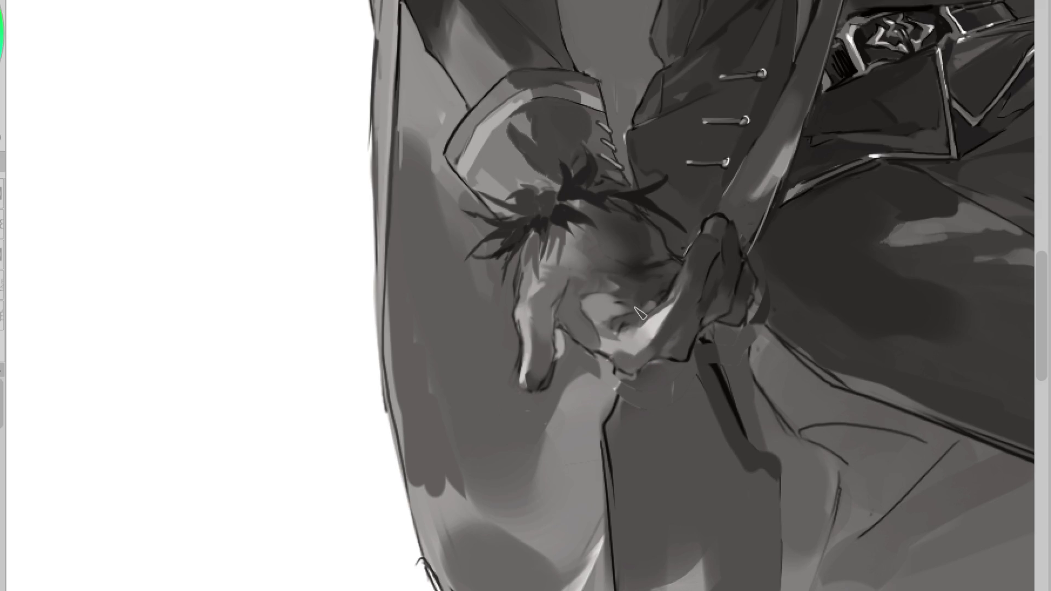
pyautogui.hotkey('ctrl', '0')
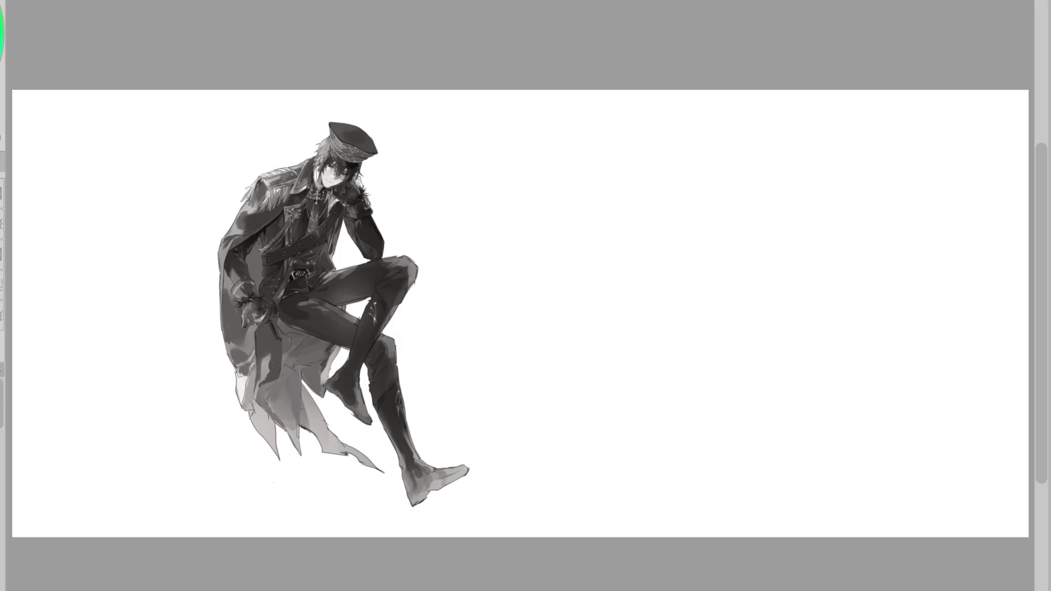
# Step: Zoom in and draw a dark contour along the glove's lower edge
pyautogui.hotkey('ctrl', '+')
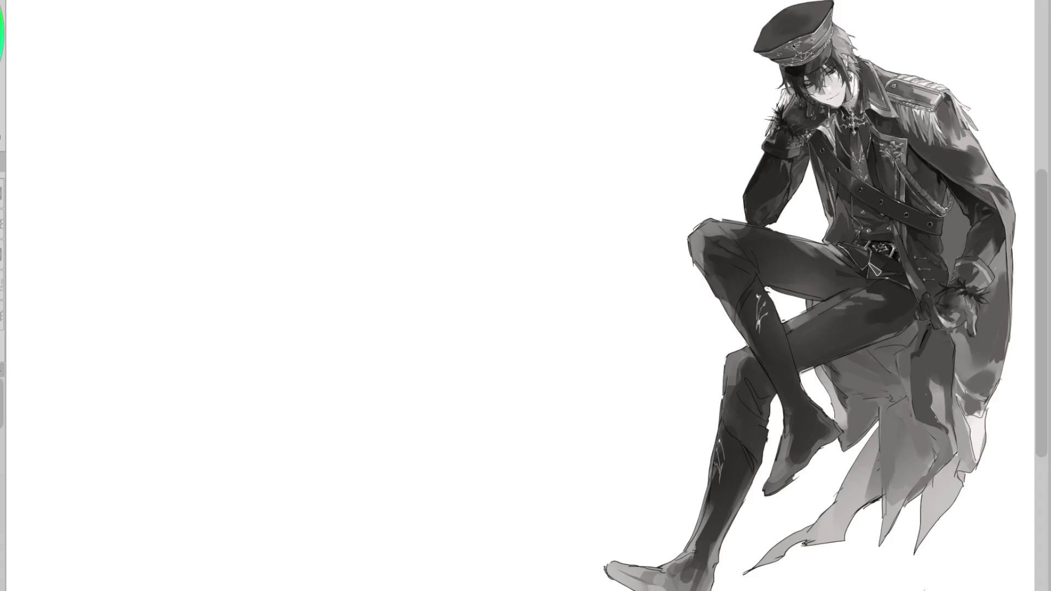
pyautogui.hscroll(5, 751, 257)
pyautogui.scroll(3, 691, 310)
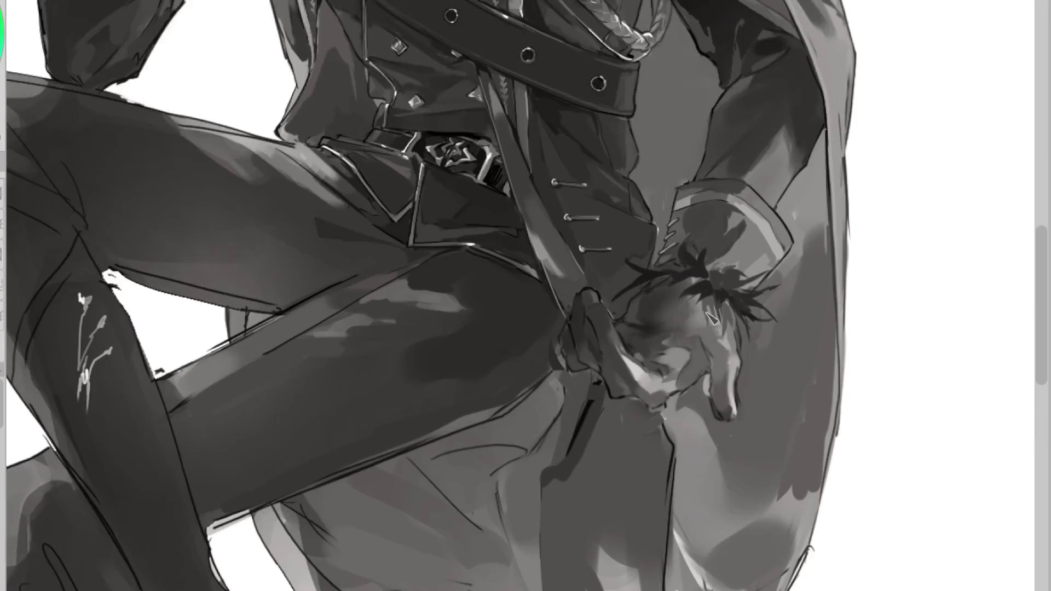
pyautogui.scroll(2, 691, 310)
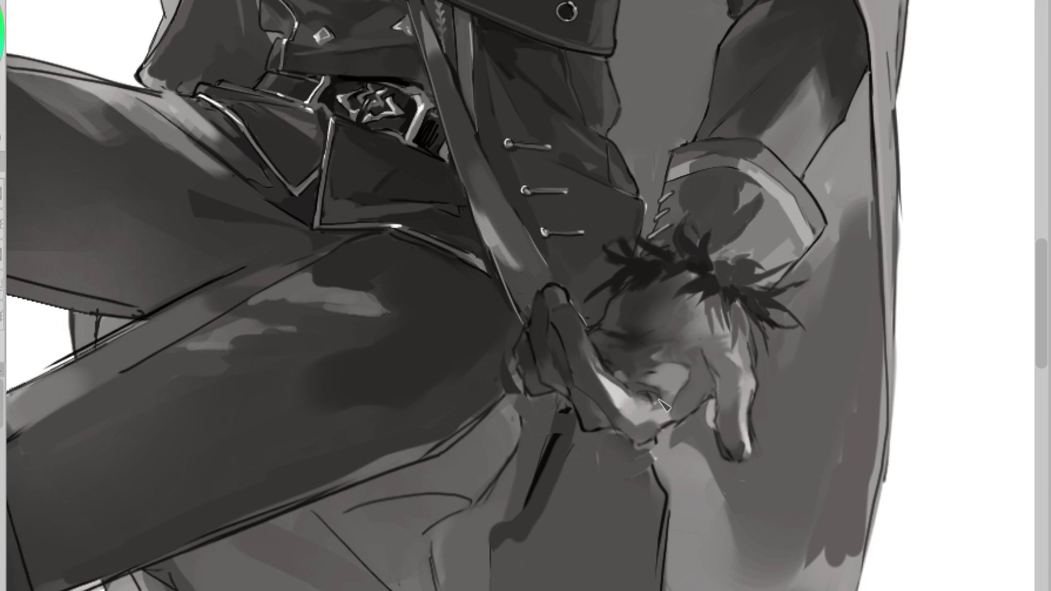
pyautogui.moveTo(590, 396); pyautogui.dragTo(629, 441)
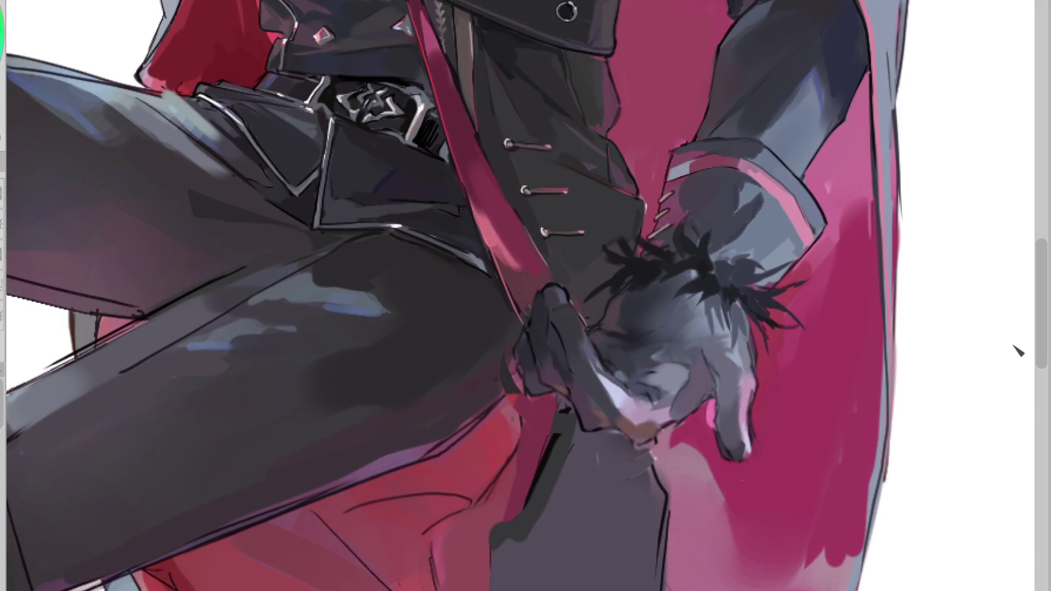
# Step: Select the brown patch below the glove, repaint it lighter, check values in greyscale, and deselect
pyautogui.click(652, 435)
pyautogui.moveTo(632, 405); pyautogui.dragTo(651, 427)
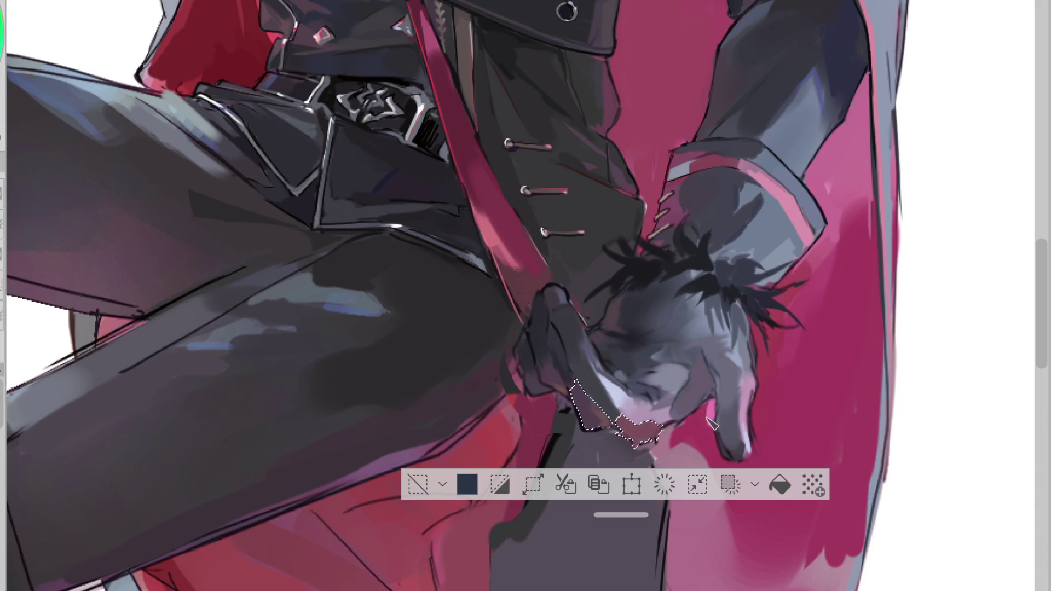
pyautogui.press('g')
pyautogui.moveTo(641, 443); pyautogui.dragTo(634, 419)
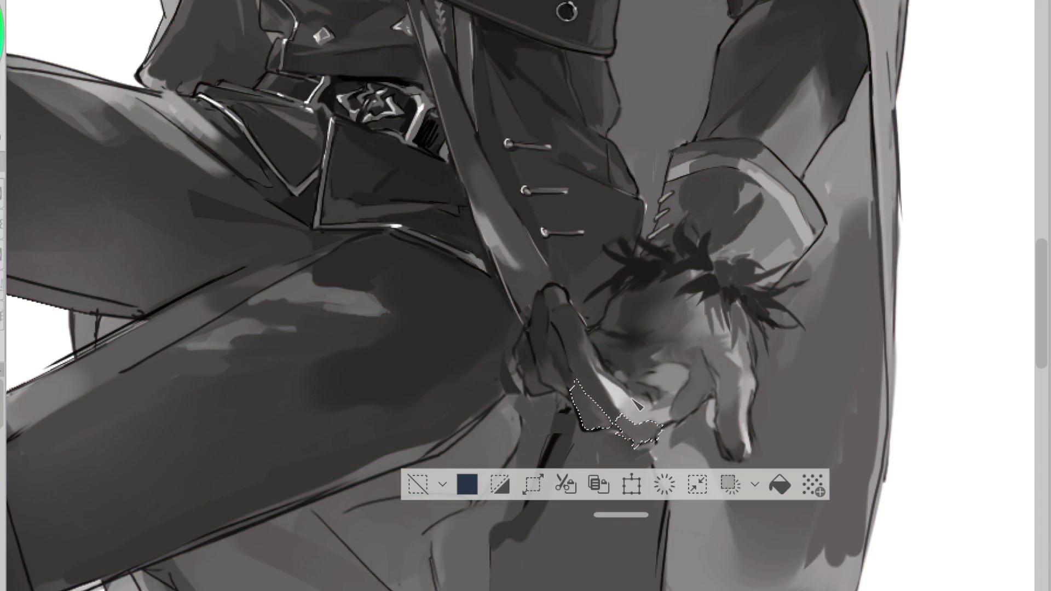
pyautogui.hotkey('ctrl', 'd')
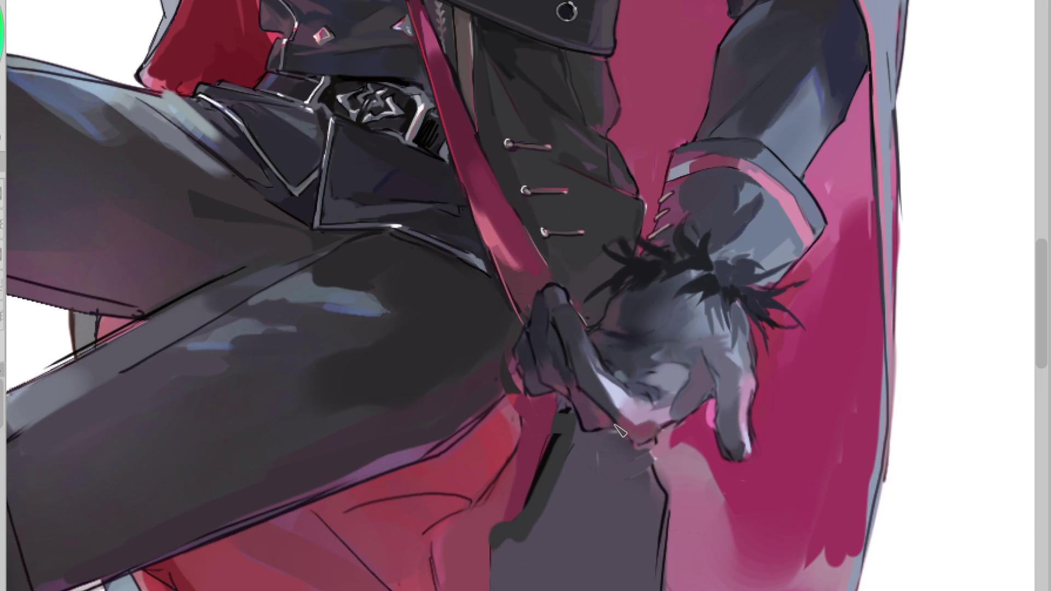
# Step: Outline the glove's lower edge darker and refine cuff shading and the finger-edge highlight
pyautogui.moveTo(633, 438); pyautogui.dragTo(673, 428)
pyautogui.press('h')
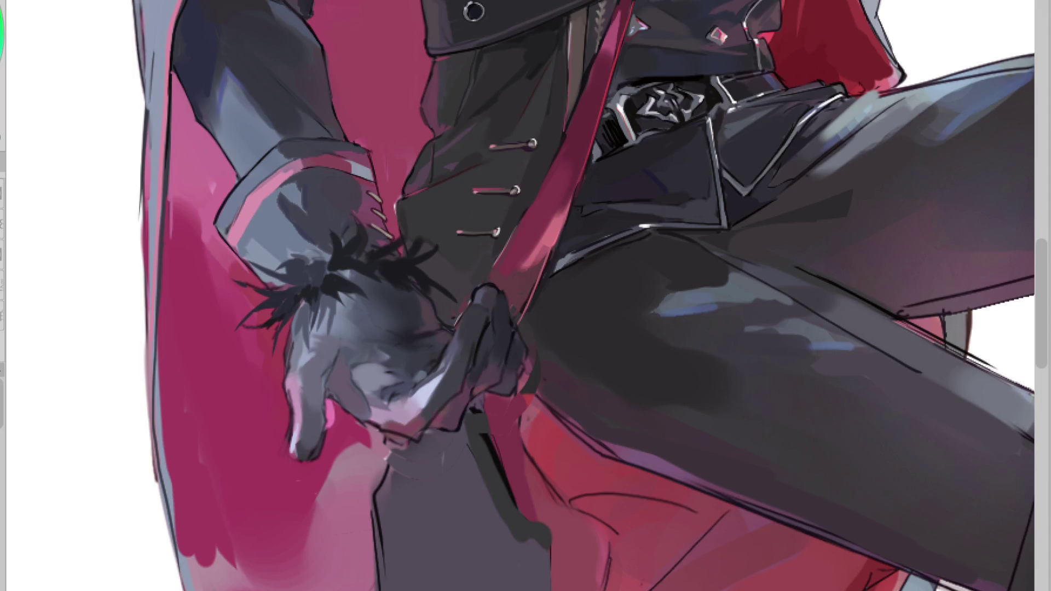
pyautogui.moveTo(432, 445); pyautogui.dragTo(404, 436)
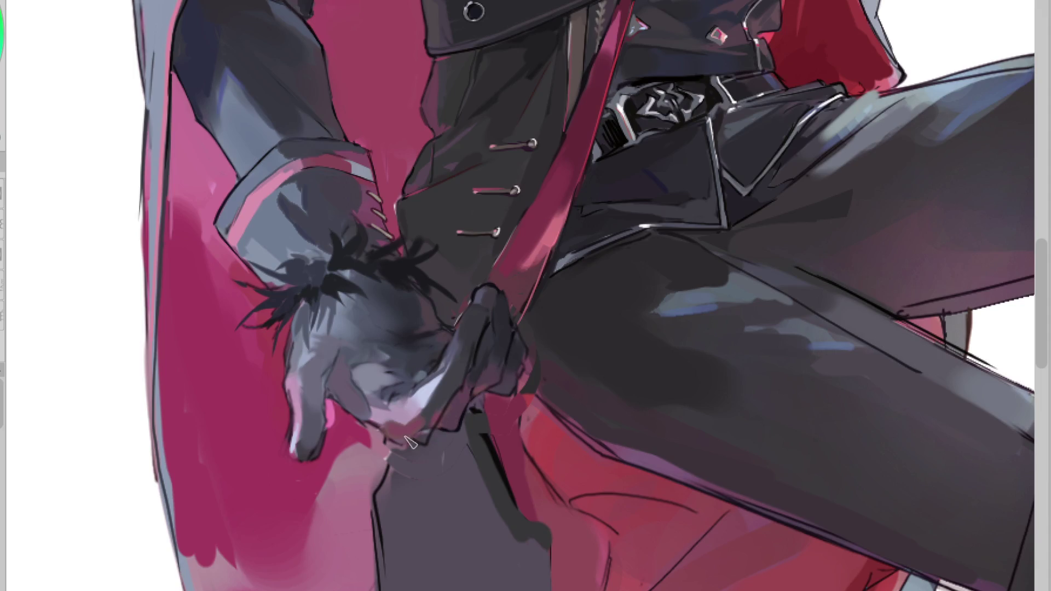
pyautogui.moveTo(433, 383); pyautogui.dragTo(413, 408)
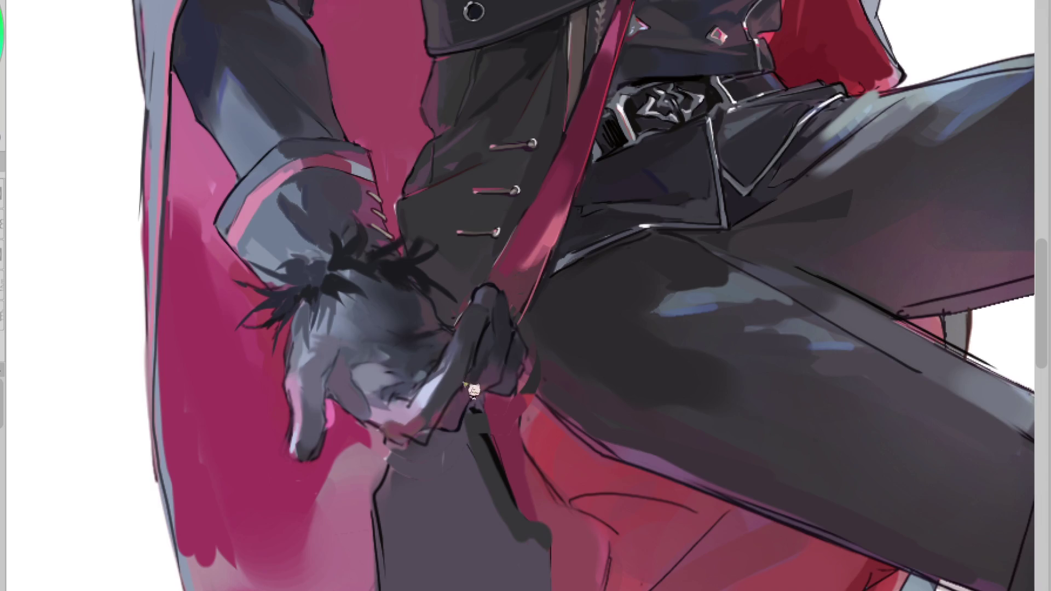
pyautogui.moveTo(387, 434); pyautogui.dragTo(425, 452)
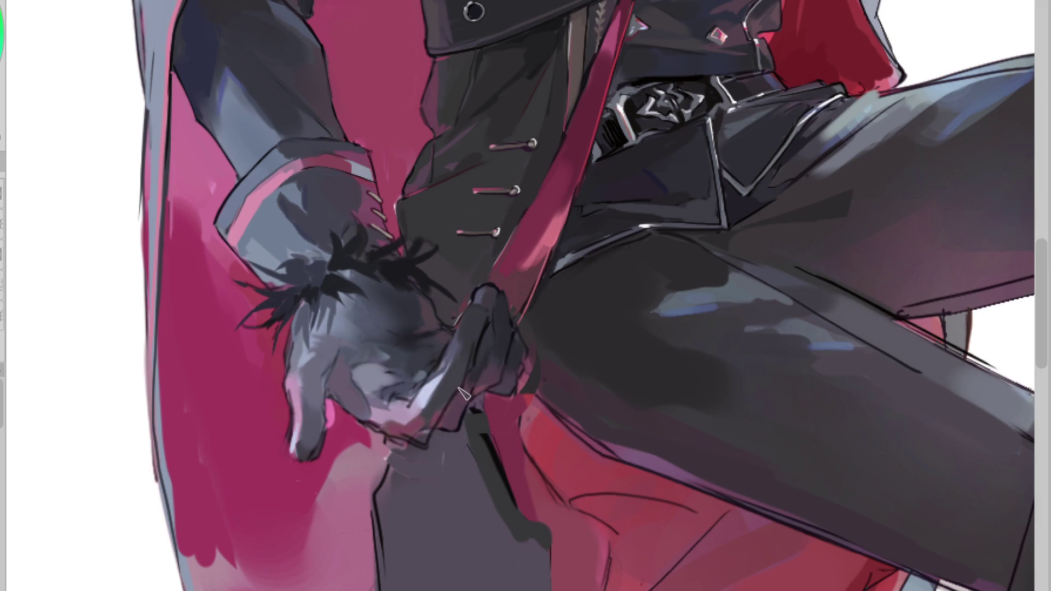
pyautogui.moveTo(462, 393)
pyautogui.mouseDown()
pyautogui.moveTo(442, 449)
pyautogui.moveTo(395, 444)
pyautogui.mouseUp()
# Step: Outline the thumb's underside darker and brighten the glove between thumb and fingers
pyautogui.keyDown('ctrl'); pyautogui.click(415, 405); pyautogui.keyUp('ctrl')
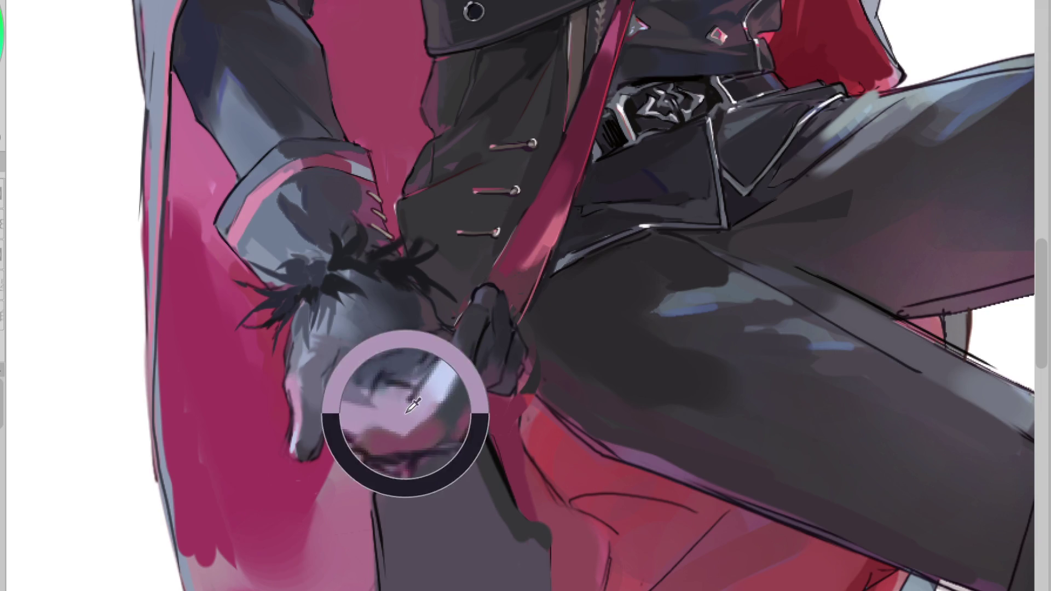
pyautogui.keyDown('ctrl'); pyautogui.click(456, 344); pyautogui.keyUp('ctrl')
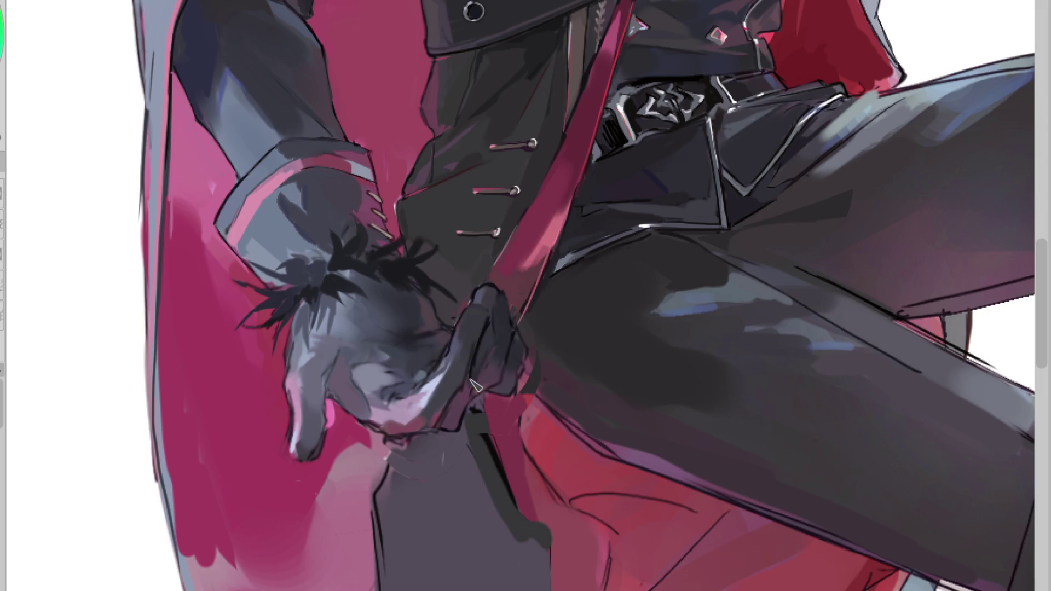
pyautogui.moveTo(468, 386); pyautogui.dragTo(444, 424)
pyautogui.moveTo(474, 361)
pyautogui.mouseDown()
pyautogui.moveTo(446, 435)
pyautogui.moveTo(377, 432)
pyautogui.mouseUp()
pyautogui.moveTo(421, 395)
pyautogui.mouseDown()
pyautogui.moveTo(399, 395)
pyautogui.moveTo(416, 393)
pyautogui.mouseUp()
pyautogui.moveTo(443, 361)
pyautogui.mouseDown()
pyautogui.moveTo(424, 402)
pyautogui.moveTo(438, 421)
pyautogui.mouseUp()
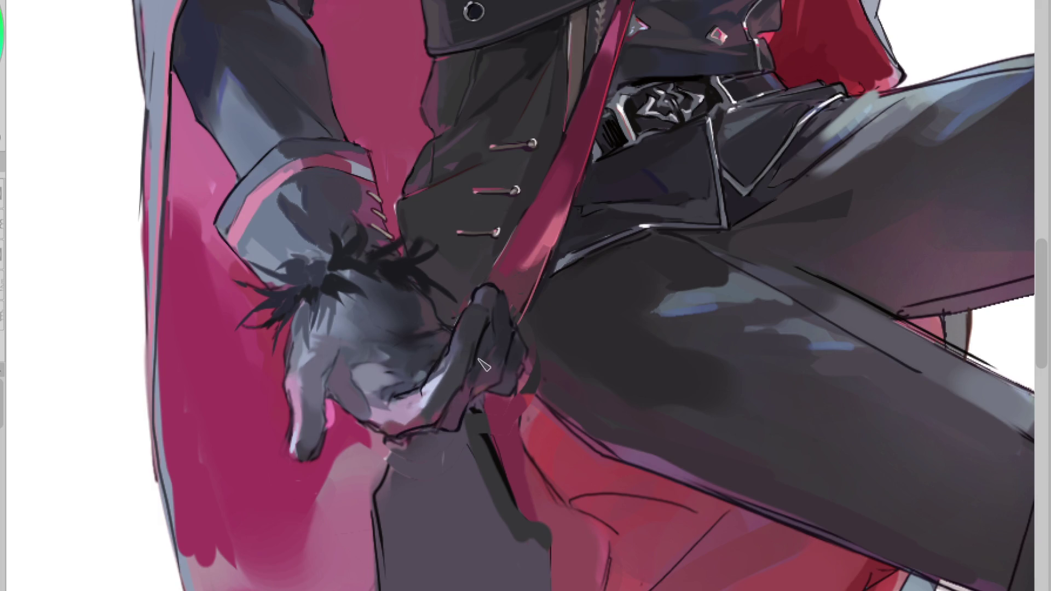
pyautogui.press('h')
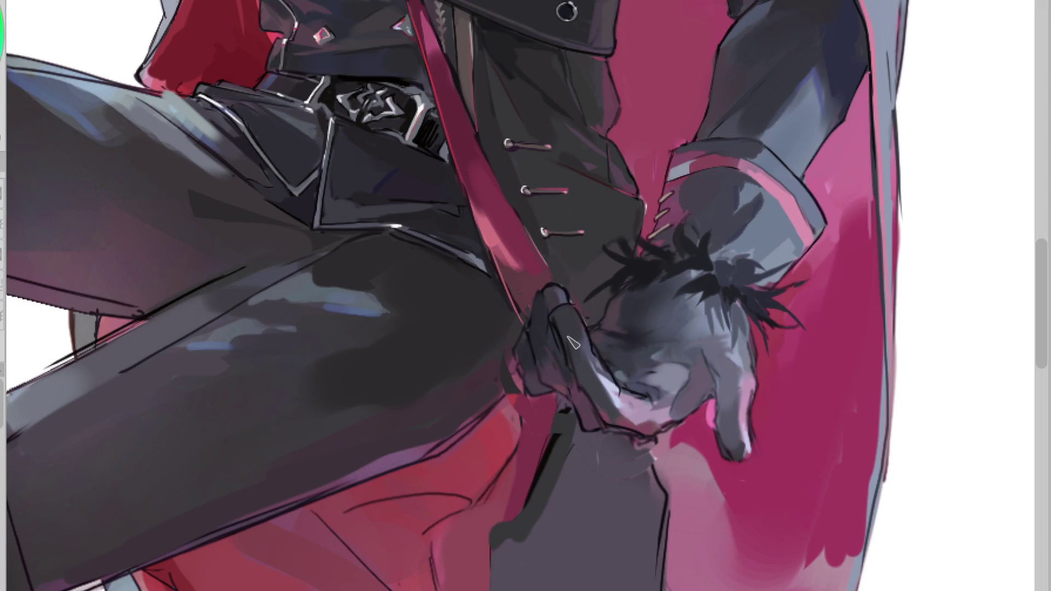
# Step: Add a light thumb contour and shade the glove's lower edge with sampled dark and light tones
pyautogui.moveTo(551, 312); pyautogui.dragTo(576, 330)
pyautogui.keyDown('alt'); pyautogui.click(568, 305); pyautogui.keyUp('alt')
pyautogui.keyDown('alt'); pyautogui.click(564, 301); pyautogui.keyUp('alt')
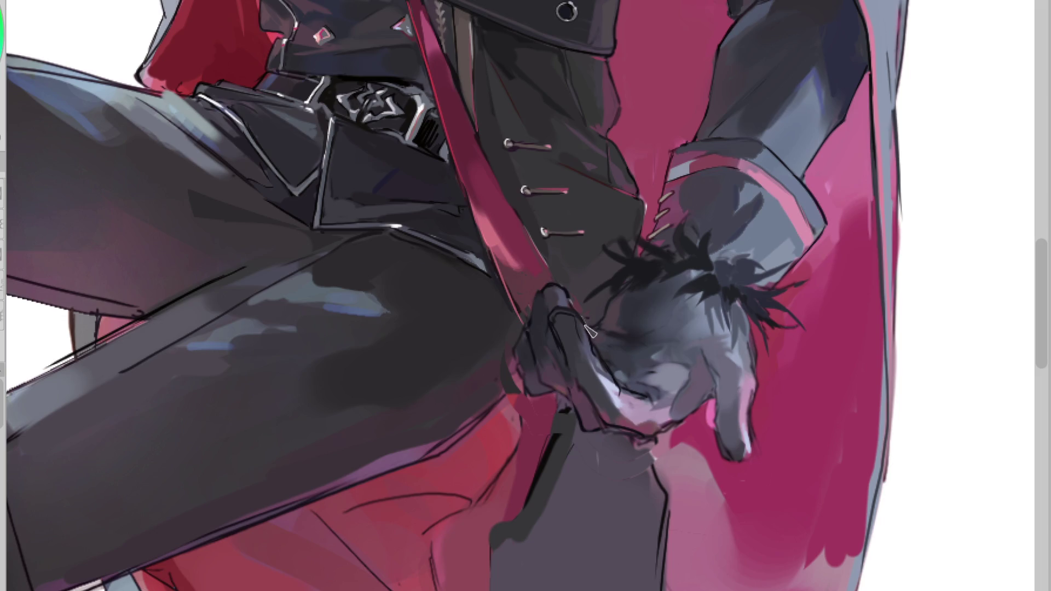
pyautogui.keyDown('alt'); pyautogui.click(579, 326); pyautogui.keyUp('alt')
pyautogui.moveTo(579, 326)
pyautogui.mouseDown()
pyautogui.moveTo(602, 380)
pyautogui.moveTo(644, 404)
pyautogui.moveTo(621, 398)
pyautogui.moveTo(668, 399)
pyautogui.moveTo(649, 427)
pyautogui.moveTo(638, 398)
pyautogui.mouseUp()
pyautogui.keyDown('alt'); pyautogui.click(608, 380); pyautogui.keyUp('alt')
pyautogui.keyDown('alt'); pyautogui.click(629, 424); pyautogui.keyUp('alt')
pyautogui.keyDown('alt'); pyautogui.click(604, 410); pyautogui.keyUp('alt')
pyautogui.keyDown('alt'); pyautogui.click(634, 425); pyautogui.keyUp('alt')
pyautogui.keyDown('alt'); pyautogui.click(608, 409); pyautogui.keyUp('alt')
pyautogui.keyDown('alt'); pyautogui.click(632, 422); pyautogui.keyUp('alt')
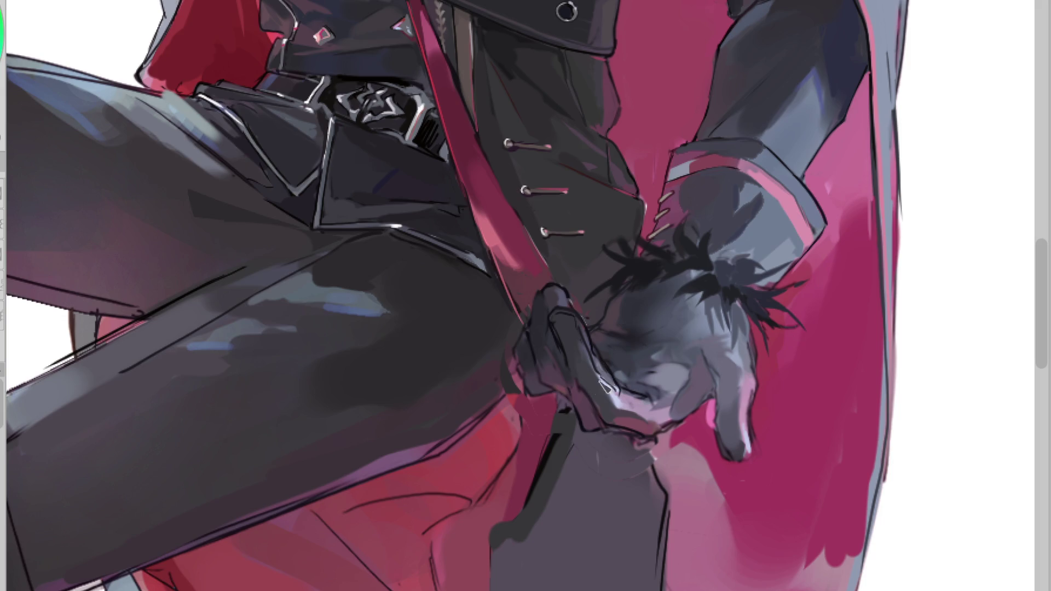
pyautogui.moveTo(603, 430)
pyautogui.mouseDown()
pyautogui.moveTo(619, 408)
pyautogui.moveTo(627, 425)
pyautogui.mouseUp()
# Step: Reshape the hanging finger's left edge darker and sharpen its fingertip highlight
pyautogui.moveTo(734, 418); pyautogui.dragTo(714, 394)
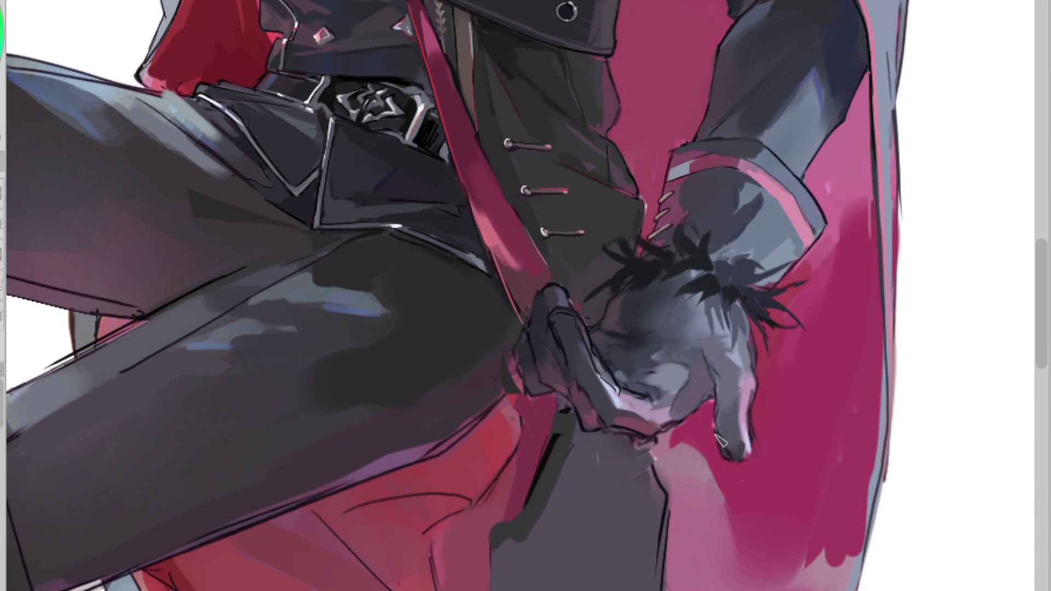
pyautogui.moveTo(736, 445); pyautogui.dragTo(732, 458)
pyautogui.moveTo(730, 382); pyautogui.dragTo(722, 431)
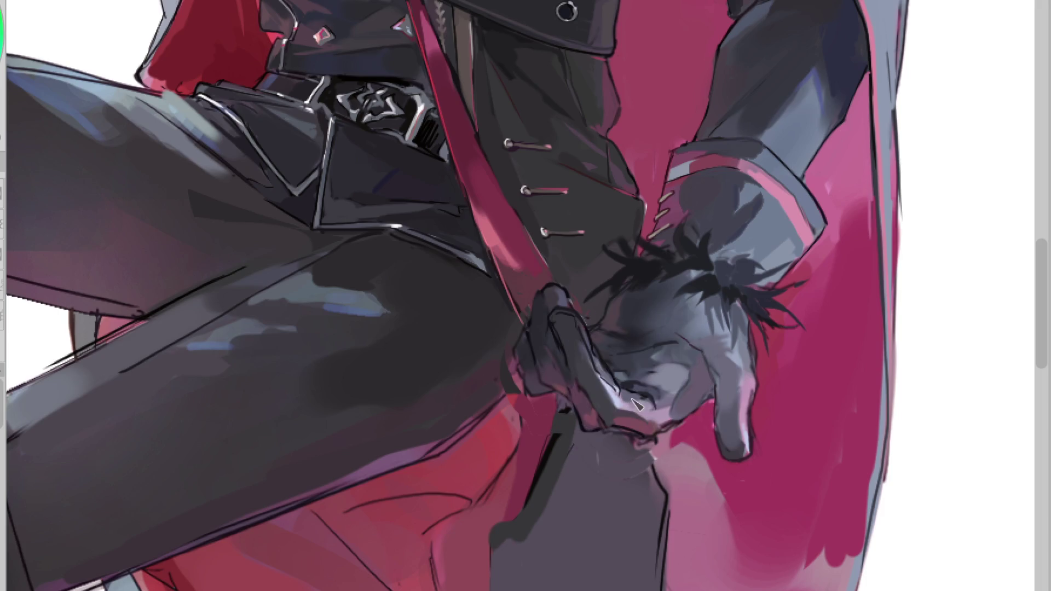
pyautogui.press('m')
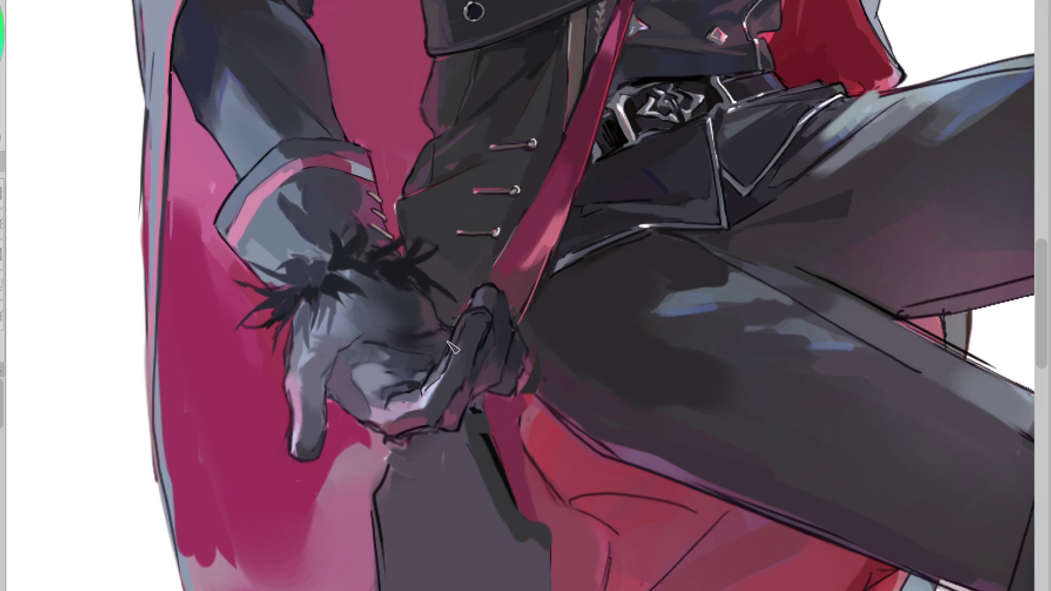
# Step: Blend lighter shading into the glove and add light highlights along its lower edge
pyautogui.keyDown('alt'); pyautogui.click(419, 343); pyautogui.keyUp('alt')
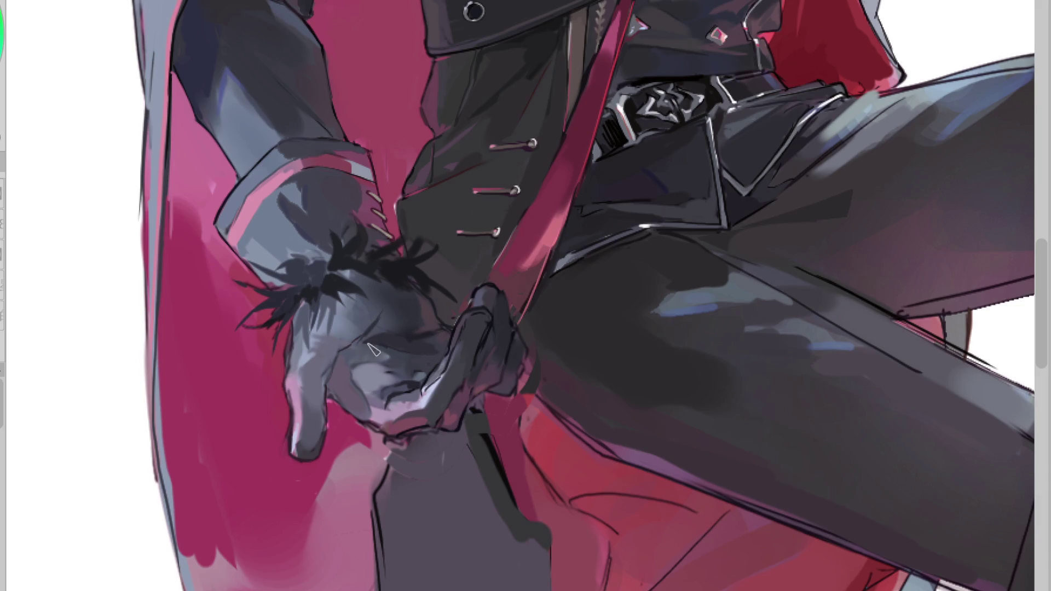
pyautogui.moveTo(410, 340); pyautogui.dragTo(385, 359)
pyautogui.keyDown('alt'); pyautogui.click(406, 401); pyautogui.keyUp('alt')
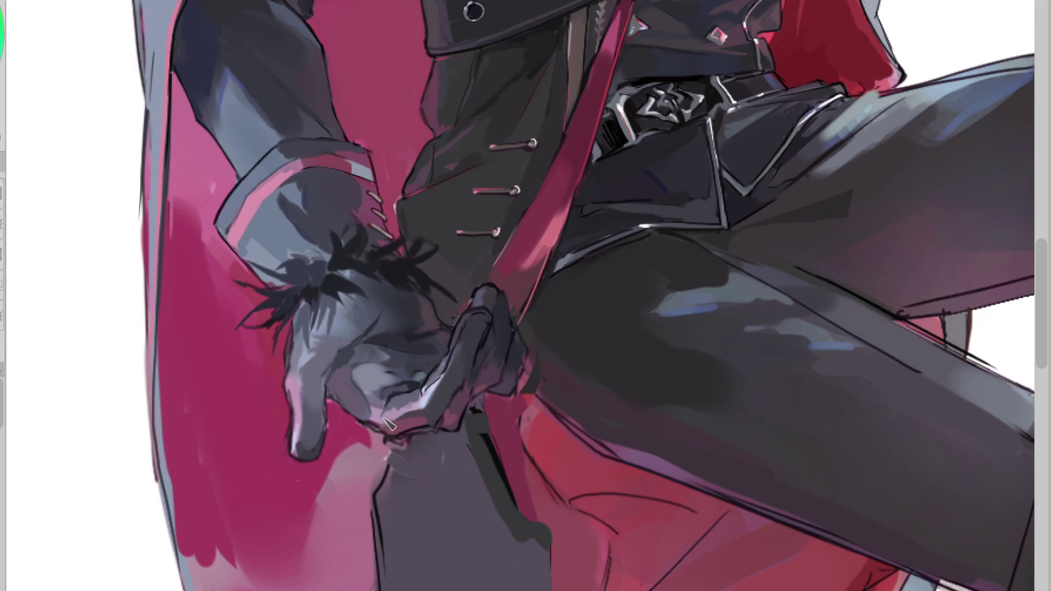
pyautogui.keyDown('alt'); pyautogui.click(411, 414); pyautogui.keyUp('alt')
pyautogui.moveTo(413, 412); pyautogui.dragTo(430, 408)
pyautogui.moveTo(442, 382); pyautogui.dragTo(367, 414)
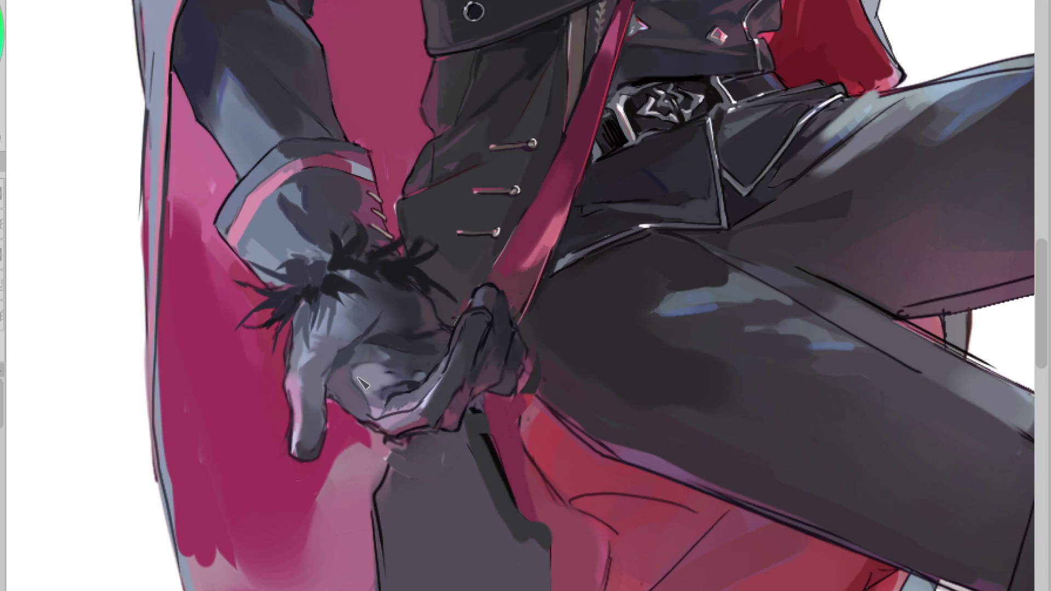
pyautogui.moveTo(335, 384); pyautogui.dragTo(379, 415)
# Step: Sample glove tones and highlight the edge of the glove's finger
pyautogui.keyDown('alt'); pyautogui.click(441, 377); pyautogui.keyUp('alt')
pyautogui.keyDown('alt'); pyautogui.click(473, 337); pyautogui.keyUp('alt')
pyautogui.keyDown('alt'); pyautogui.click(486, 326); pyautogui.keyUp('alt')
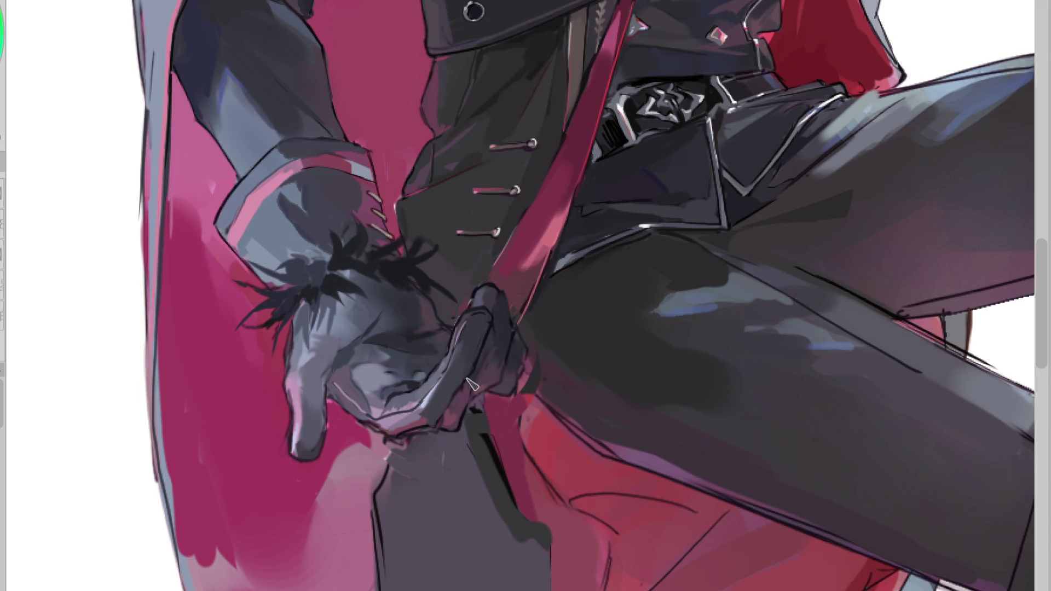
pyautogui.keyDown('alt'); pyautogui.click(431, 411); pyautogui.keyUp('alt')
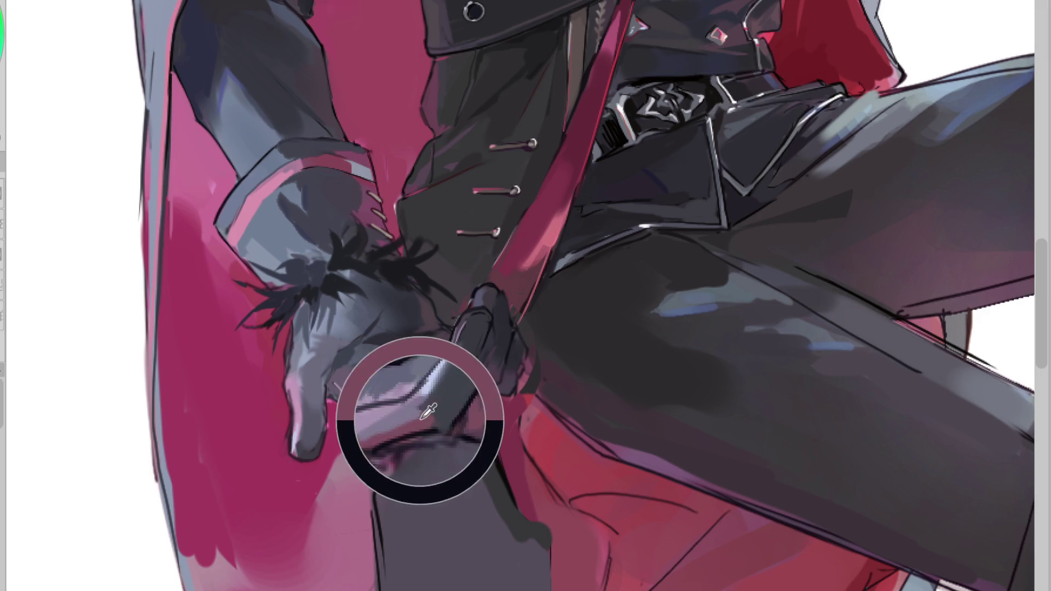
pyautogui.moveTo(443, 389); pyautogui.dragTo(419, 408)
pyautogui.keyDown('alt'); pyautogui.click(416, 415); pyautogui.keyUp('alt')
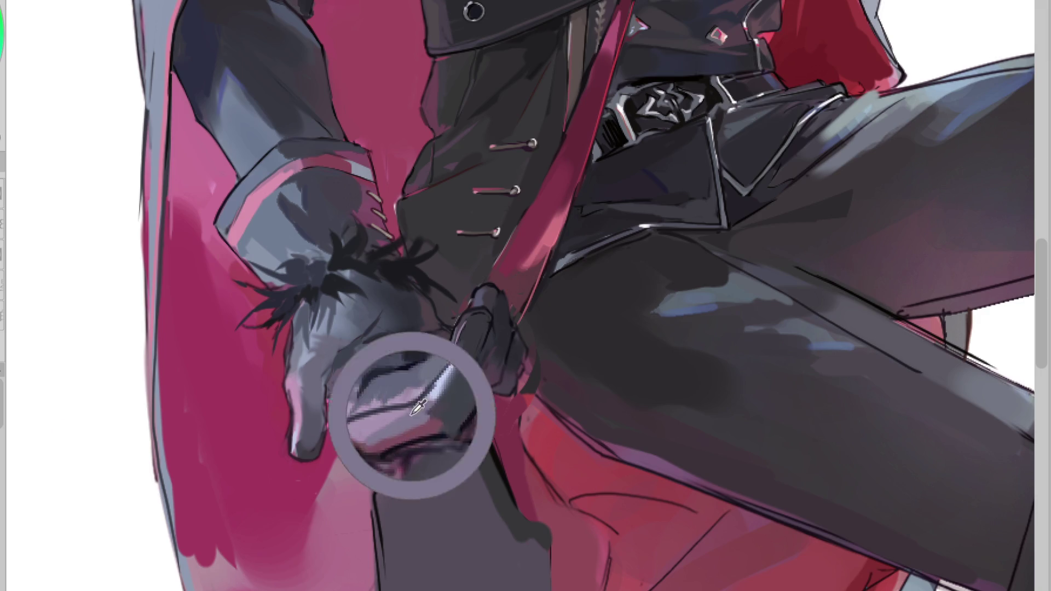
pyautogui.keyDown('alt'); pyautogui.click(414, 414); pyautogui.keyUp('alt')
# Step: Shade the underside of the glove's finger with a darker tone and mirror the canvas to check
pyautogui.keyDown('alt'); pyautogui.click(440, 417); pyautogui.keyUp('alt')
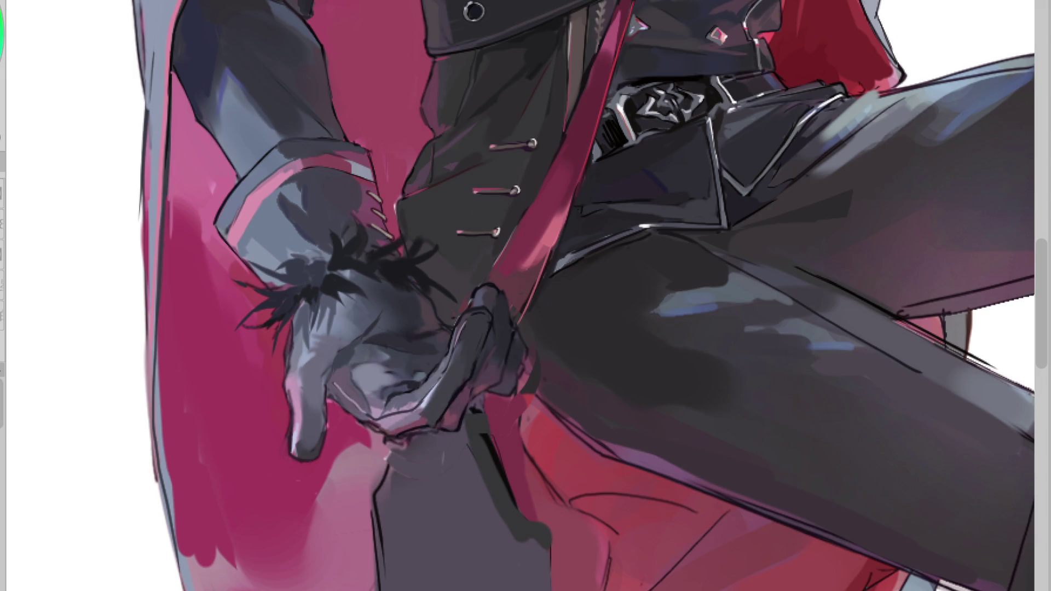
pyautogui.moveTo(460, 426); pyautogui.dragTo(416, 416)
pyautogui.keyDown('alt'); pyautogui.click(422, 419); pyautogui.keyUp('alt')
pyautogui.keyDown('alt'); pyautogui.click(407, 412); pyautogui.keyUp('alt')
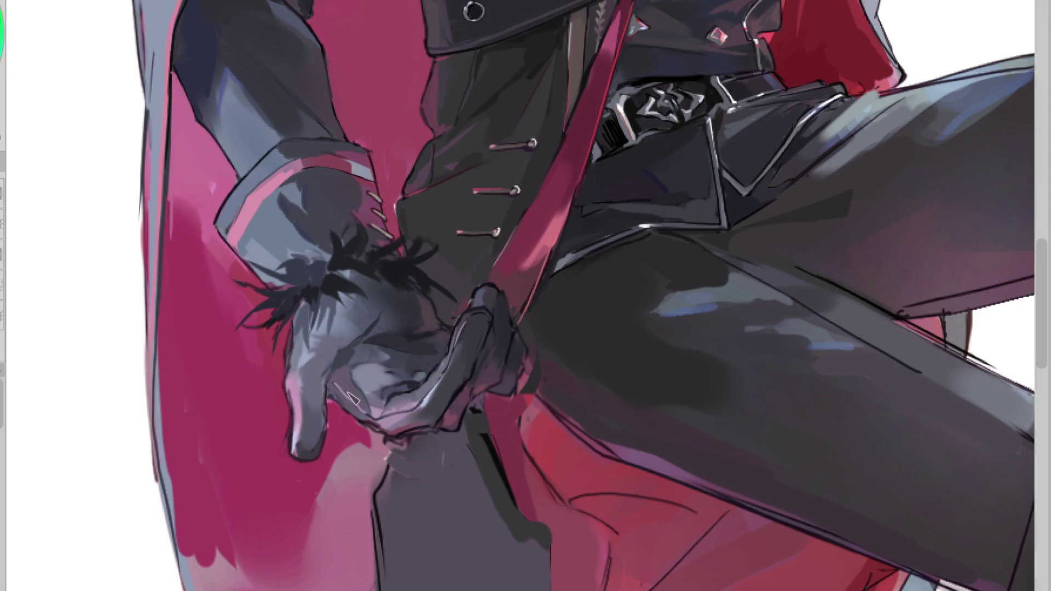
pyautogui.keyDown('alt'); pyautogui.click(390, 382); pyautogui.keyUp('alt')
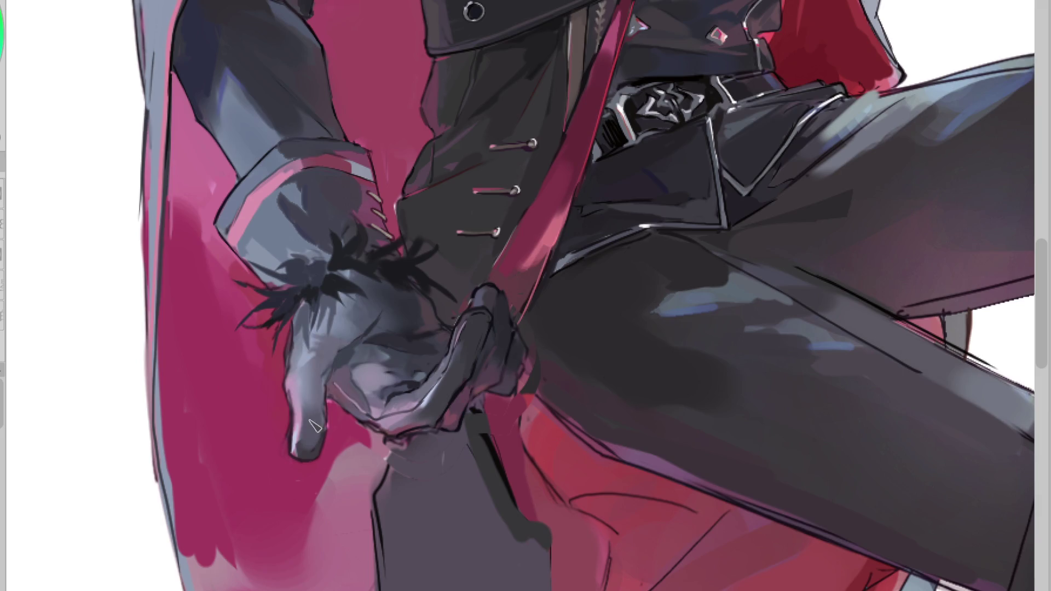
pyautogui.press('h')
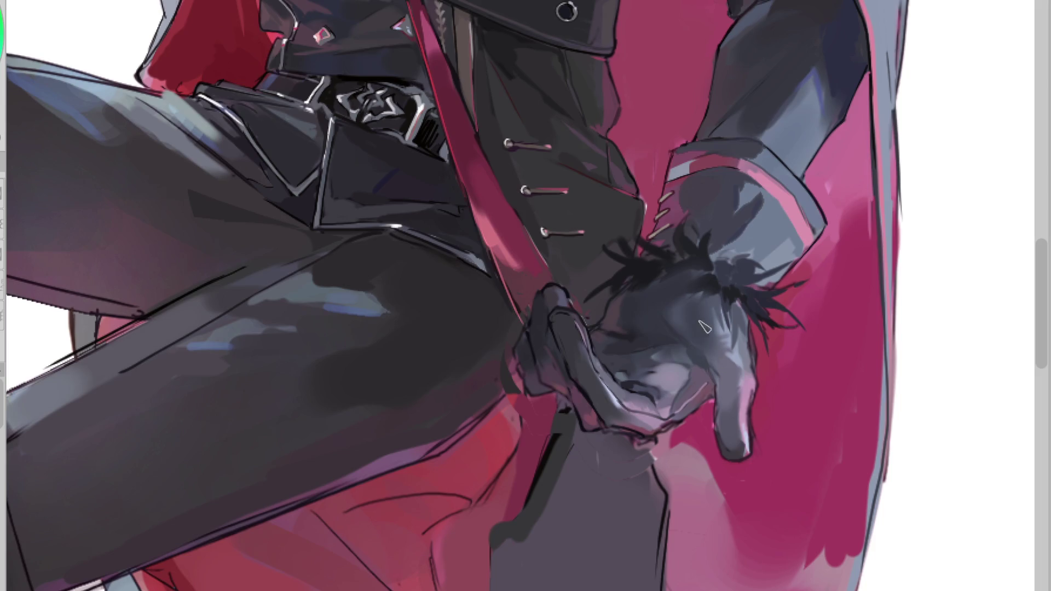
# Step: Repaint the back of the glove lighter and smoother, undoing a stray pink finger stroke
pyautogui.moveTo(703, 320)
pyautogui.mouseDown()
pyautogui.moveTo(684, 290)
pyautogui.moveTo(726, 312)
pyautogui.mouseUp()
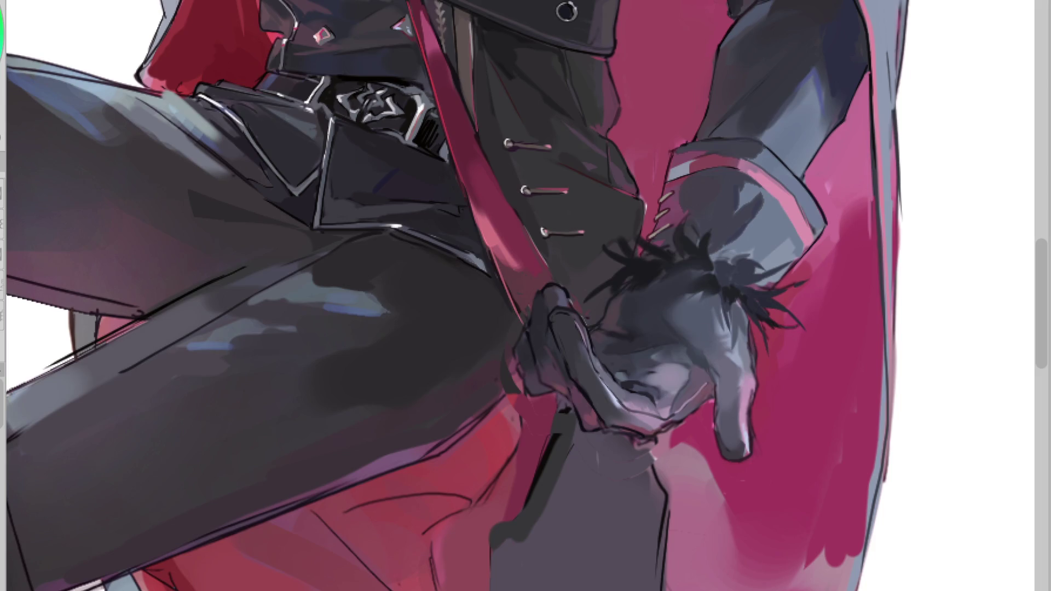
pyautogui.keyDown('alt'); pyautogui.click(710, 338); pyautogui.keyUp('alt')
pyautogui.moveTo(712, 334)
pyautogui.mouseDown()
pyautogui.moveTo(696, 306)
pyautogui.moveTo(729, 362)
pyautogui.mouseUp()
pyautogui.keyDown('alt'); pyautogui.click(706, 345); pyautogui.keyUp('alt')
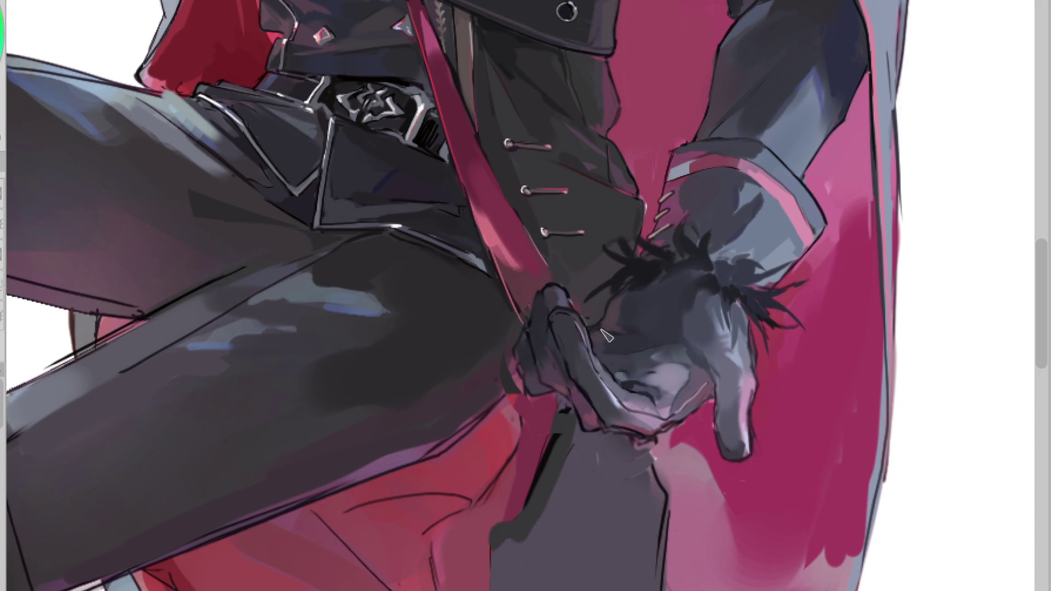
pyautogui.keyDown('alt'); pyautogui.click(622, 340); pyautogui.keyUp('alt')
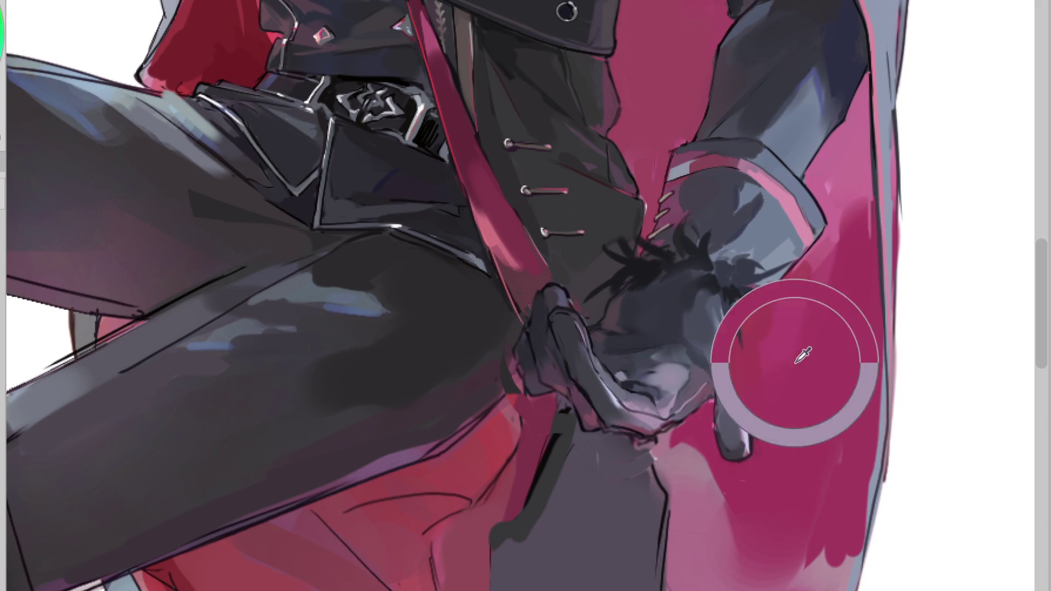
pyautogui.moveTo(740, 372); pyautogui.dragTo(741, 340)
pyautogui.hotkey('ctrl', 'z')
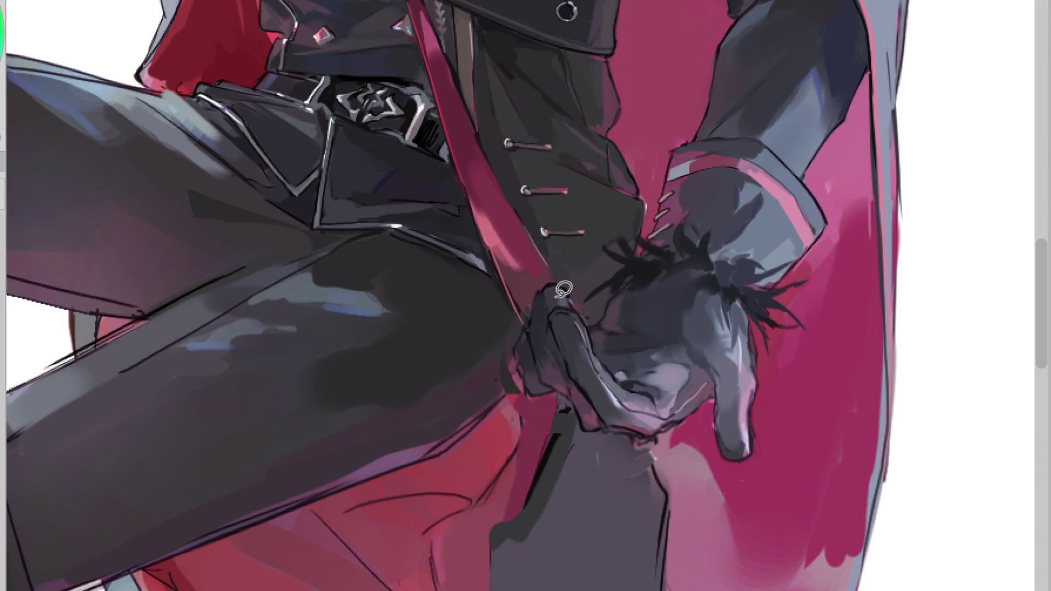
# Step: Sample glove colours and start tracing a lasso-fill shape beside the glove
pyautogui.click(558, 350)
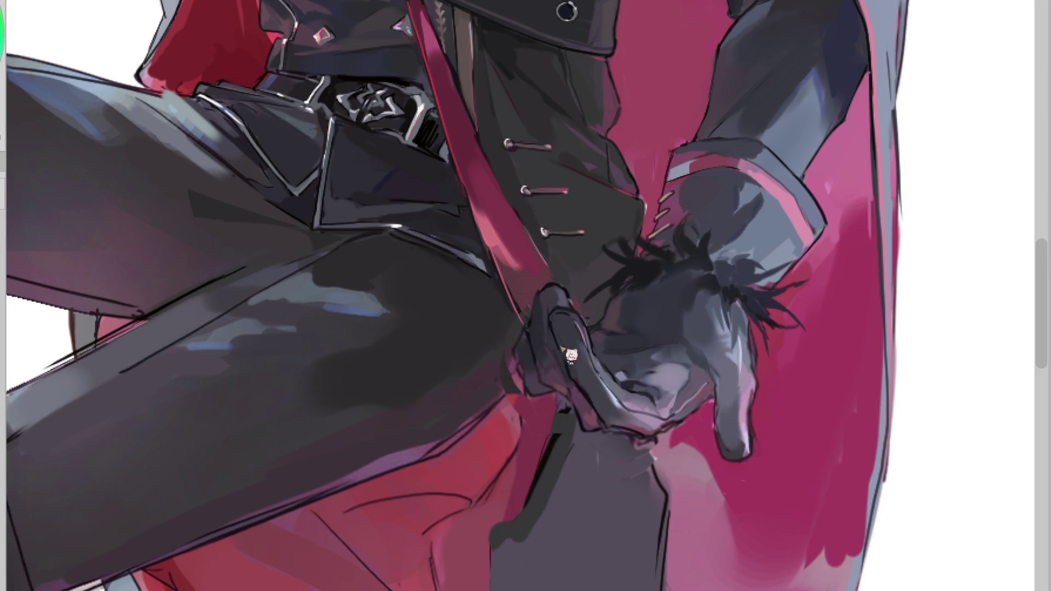
pyautogui.click(540, 349)
pyautogui.press('l')
pyautogui.moveTo(497, 342)
pyautogui.mouseDown()
pyautogui.moveTo(526, 376)
pyautogui.moveTo(438, 430)
pyautogui.mouseUp()
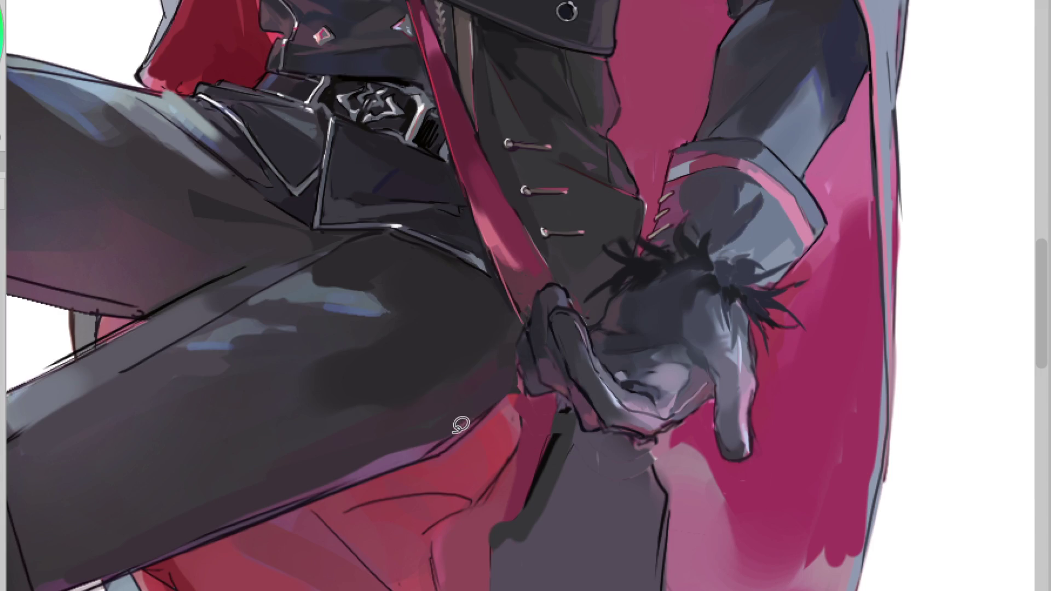
pyautogui.press('l')
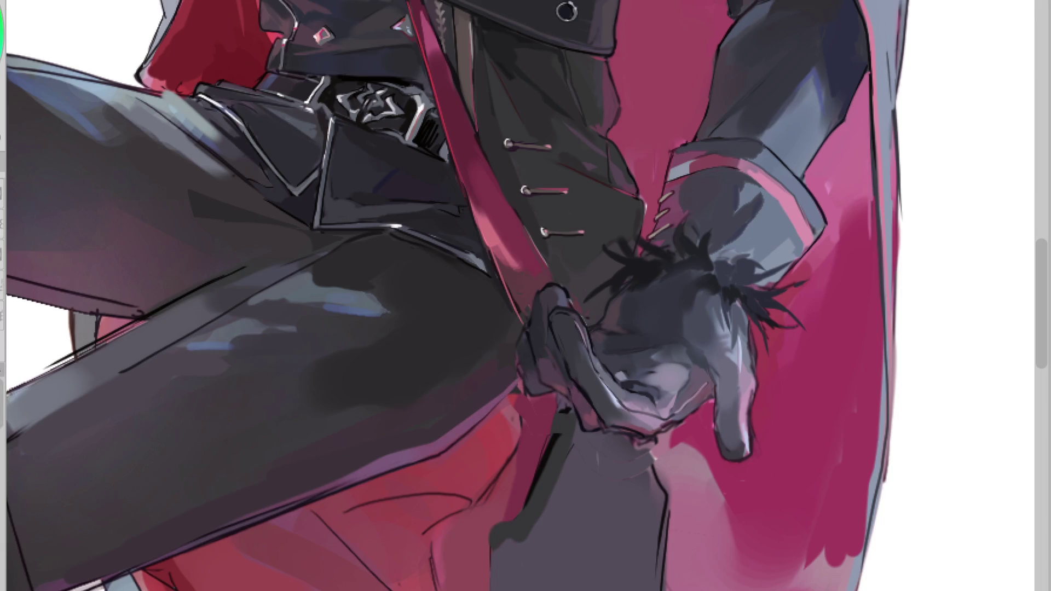
pyautogui.scroll(2, 599, 266)
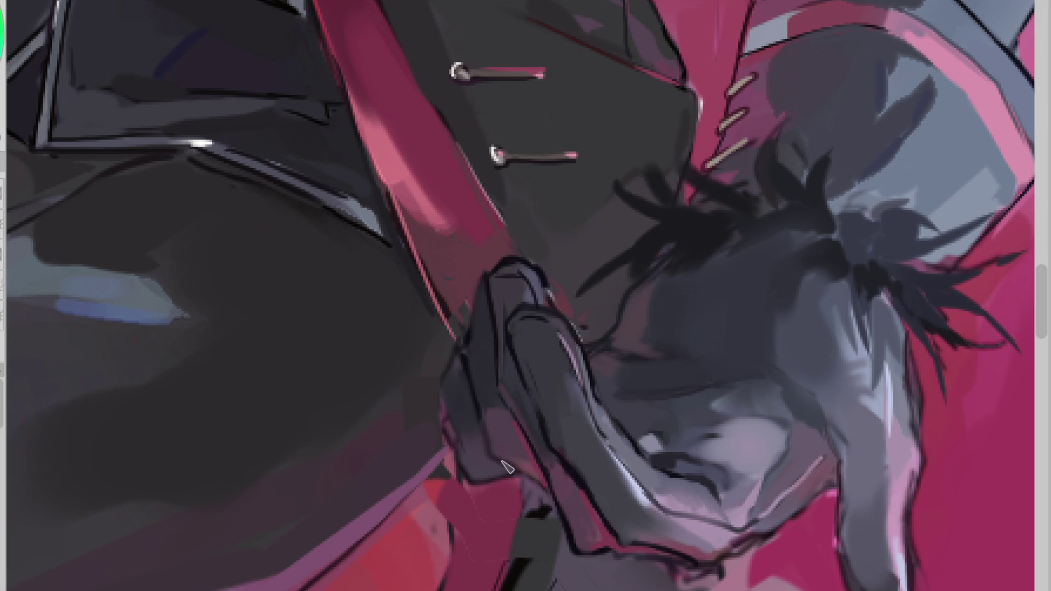
# Step: Outline the glove's left and lower edges in dark strokes, adding a short stroke by the fur cuff
pyautogui.moveTo(476, 303); pyautogui.dragTo(465, 354)
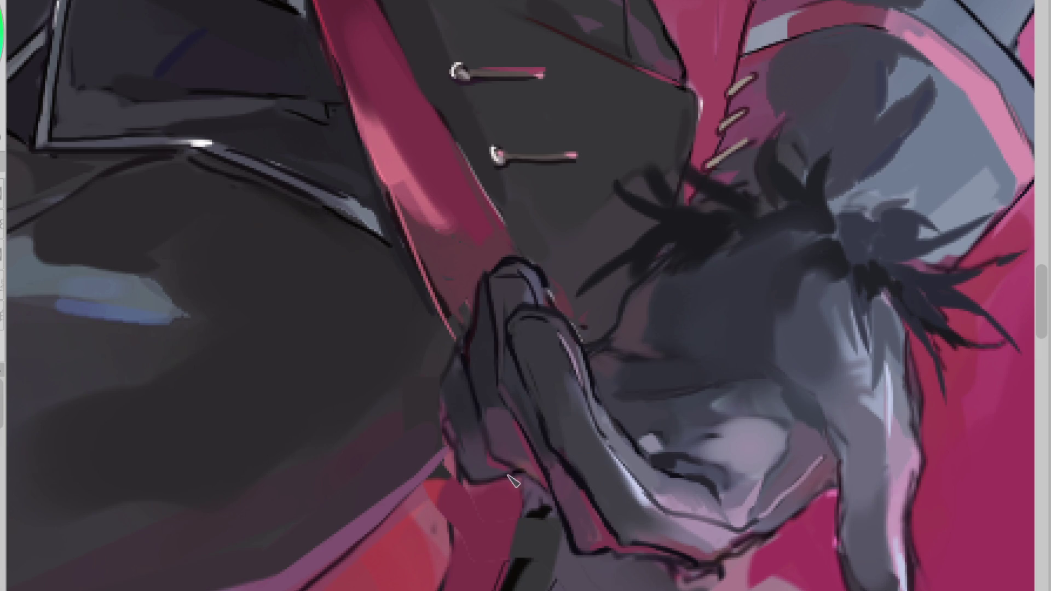
pyautogui.moveTo(433, 396); pyautogui.dragTo(461, 351)
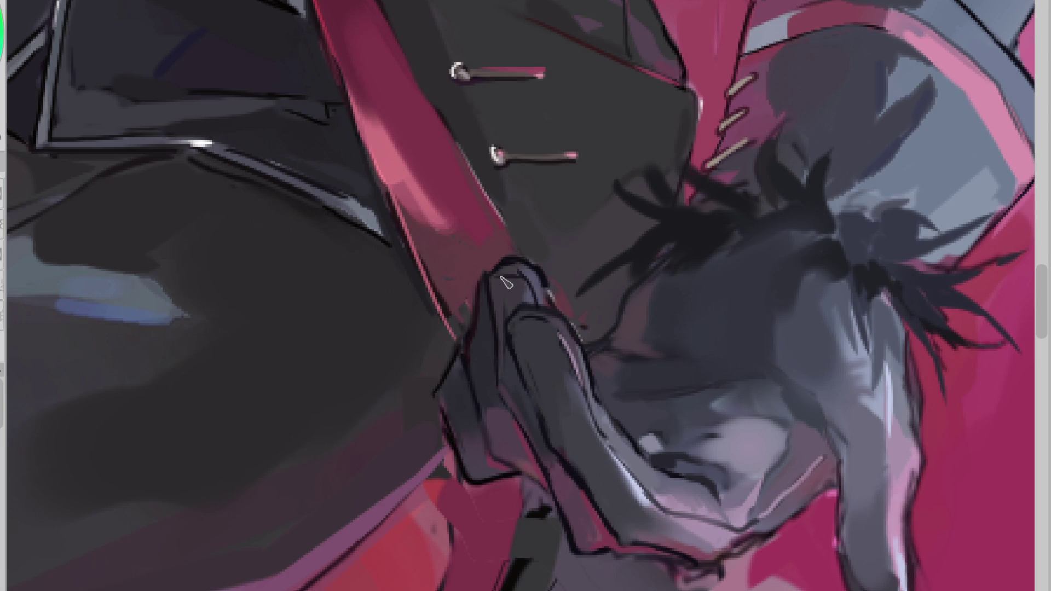
pyautogui.moveTo(636, 289); pyautogui.dragTo(612, 324)
pyautogui.moveTo(831, 496); pyautogui.dragTo(743, 549)
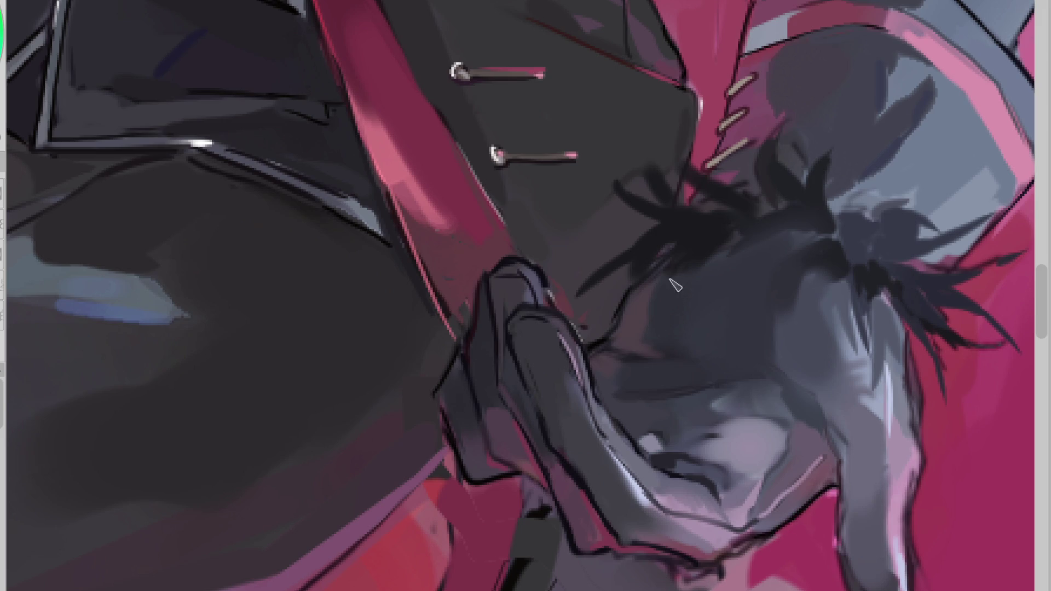
pyautogui.scroll(-2, 675, 296)
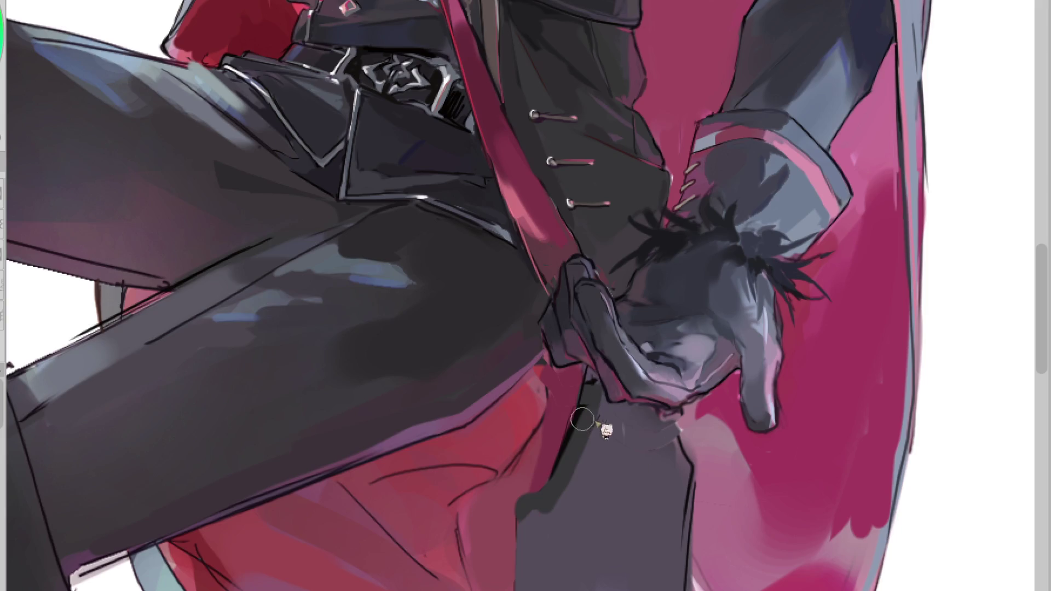
# Step: Sample the coat colour and lasso-fill dark grey shapes and a darker strip below the glove
pyautogui.keyDown('ctrl'); pyautogui.click(632, 188); pyautogui.keyUp('ctrl')
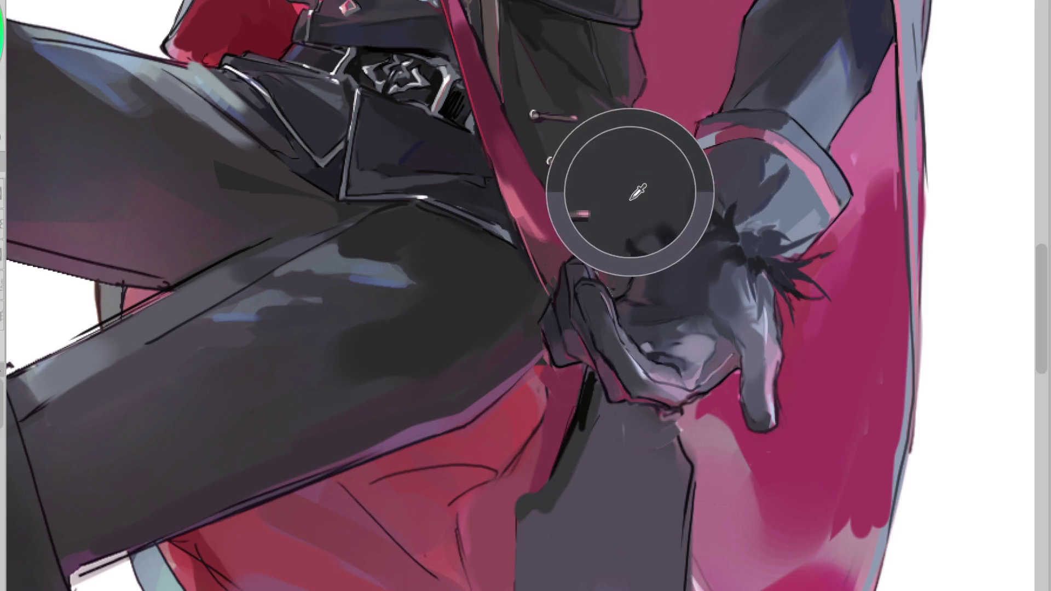
pyautogui.moveTo(619, 398)
pyautogui.mouseDown()
pyautogui.moveTo(608, 384)
pyautogui.moveTo(665, 433)
pyautogui.moveTo(679, 403)
pyautogui.mouseUp()
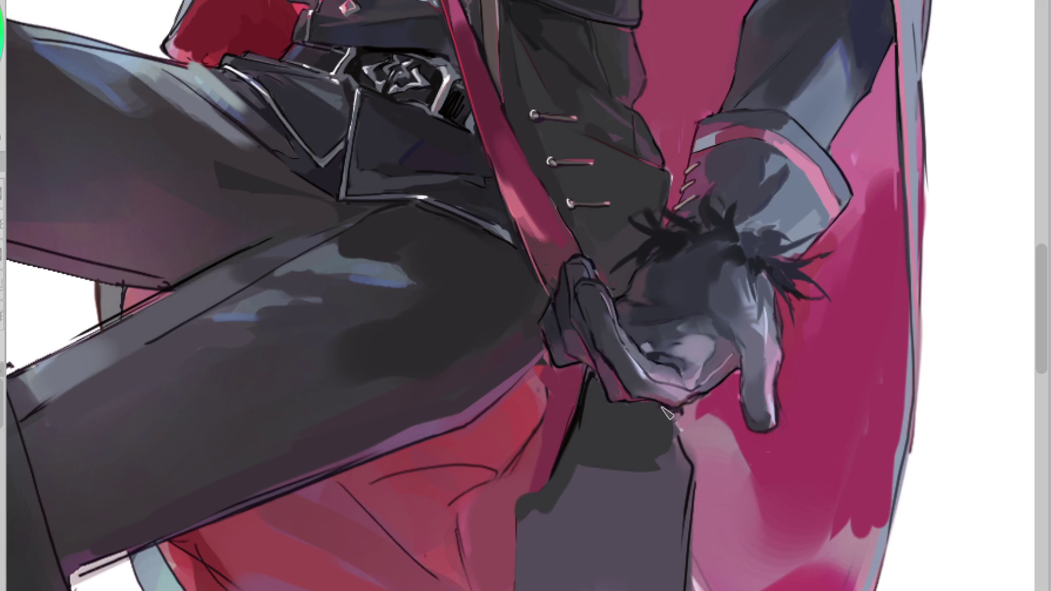
pyautogui.keyDown('alt'); pyautogui.click(665, 411); pyautogui.keyUp('alt')
pyautogui.moveTo(680, 416); pyautogui.dragTo(711, 428)
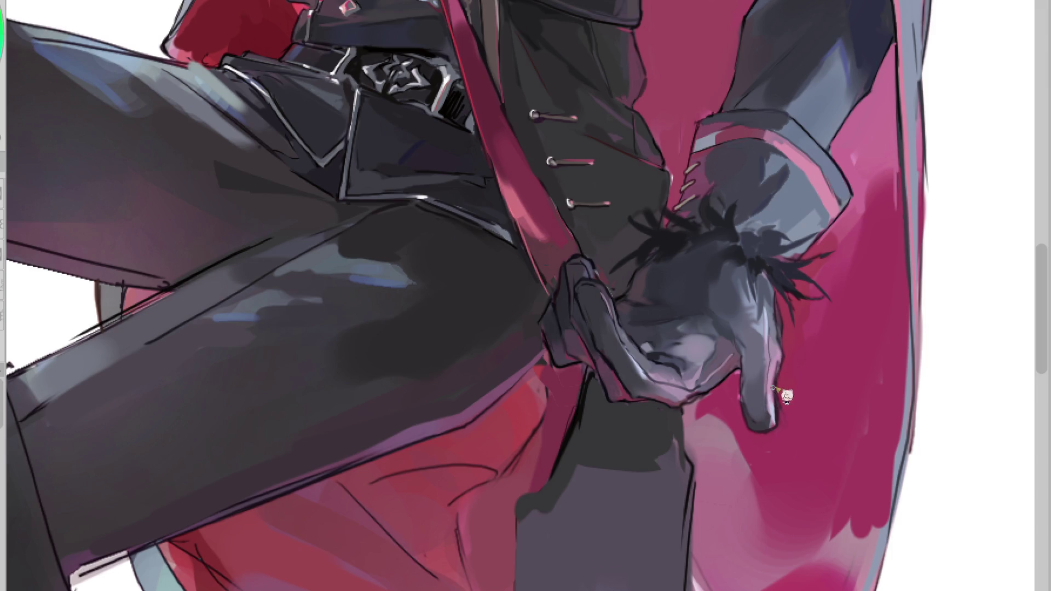
# Step: Paint several dark spiky strands and a thin bluish stroke on the fur cuff
pyautogui.scroll(2, 759, 288)
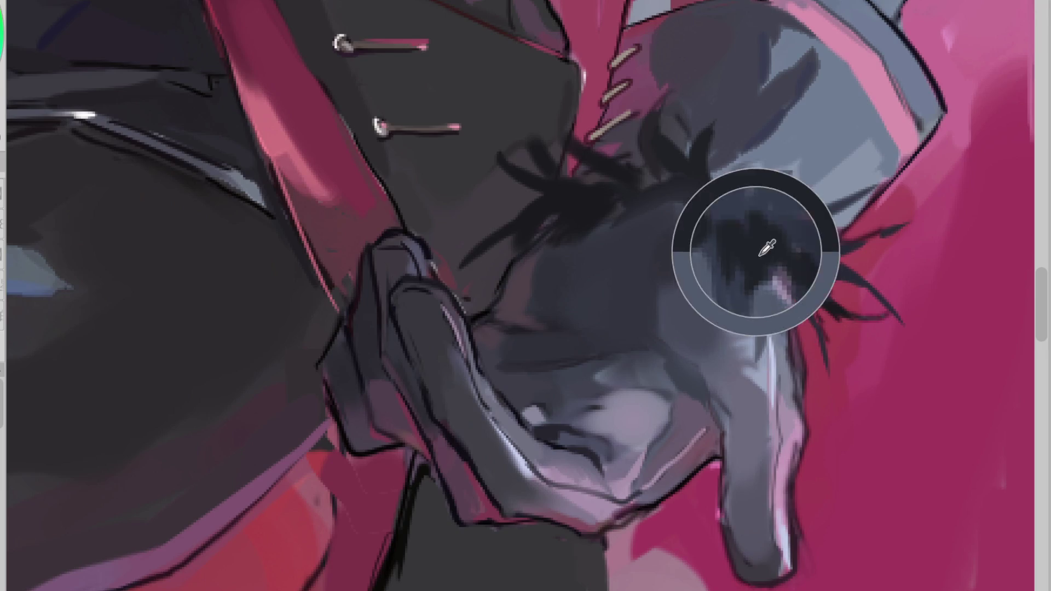
pyautogui.moveTo(762, 255)
pyautogui.mouseDown()
pyautogui.moveTo(752, 321)
pyautogui.moveTo(813, 323)
pyautogui.mouseUp()
pyautogui.moveTo(746, 296); pyautogui.dragTo(772, 361)
pyautogui.moveTo(749, 246); pyautogui.dragTo(672, 315)
pyautogui.keyDown('alt'); pyautogui.click(729, 290); pyautogui.keyUp('alt')
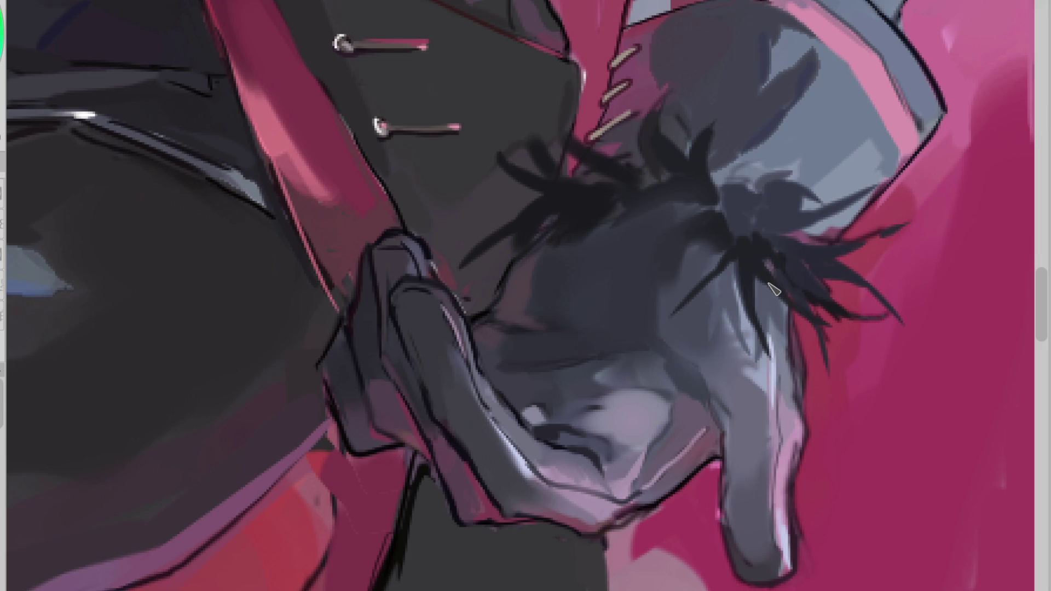
pyautogui.moveTo(737, 280)
pyautogui.mouseDown()
pyautogui.moveTo(739, 307)
pyautogui.moveTo(784, 333)
pyautogui.mouseUp()
# Step: Sample nearby colours and add more dark fur strands and dabs along the wrist trim
pyautogui.keyDown('alt'); pyautogui.click(779, 341); pyautogui.keyUp('alt')
pyautogui.keyDown('alt'); pyautogui.click(765, 306); pyautogui.keyUp('alt')
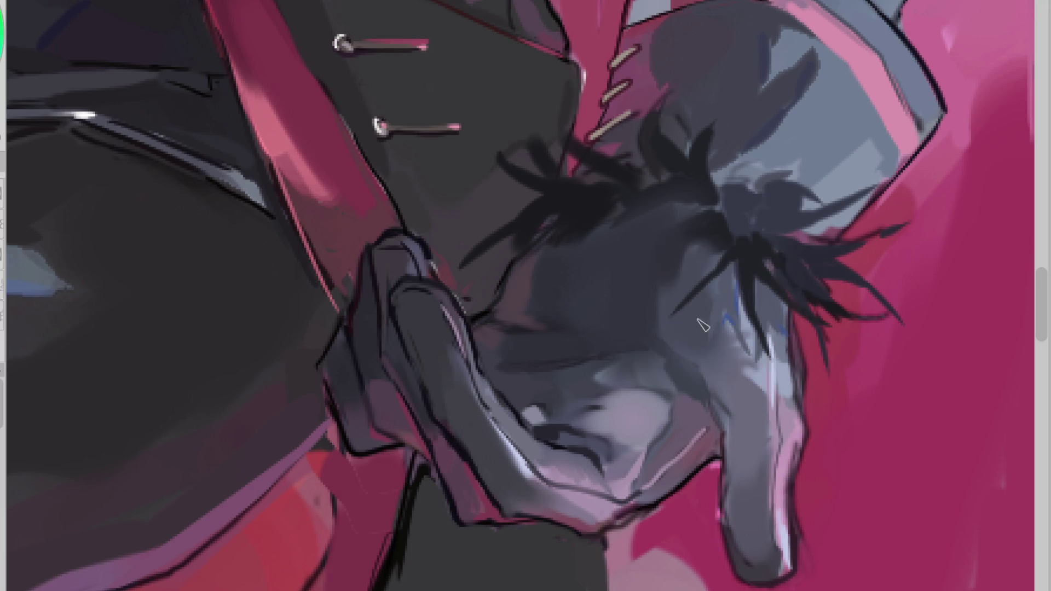
pyautogui.keyDown('alt'); pyautogui.click(713, 235); pyautogui.keyUp('alt')
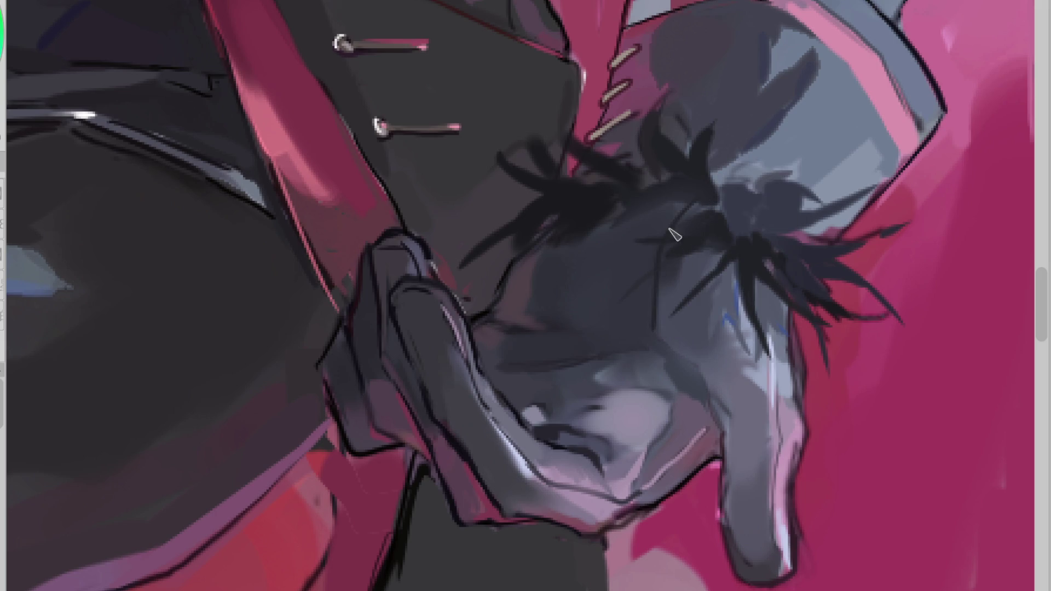
pyautogui.moveTo(693, 225); pyautogui.dragTo(618, 305)
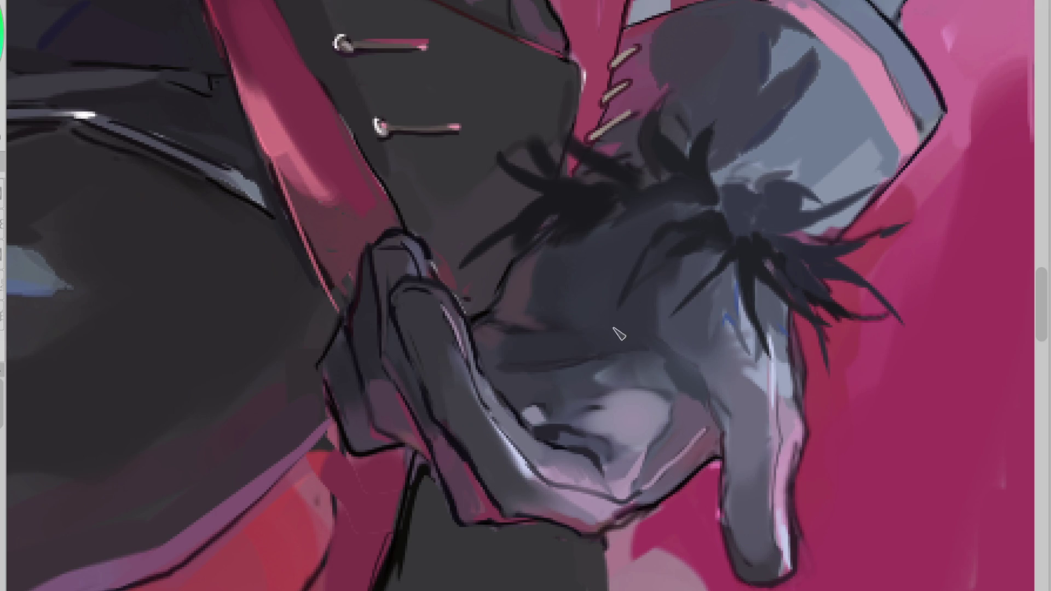
pyautogui.keyDown('alt'); pyautogui.click(653, 195); pyautogui.keyUp('alt')
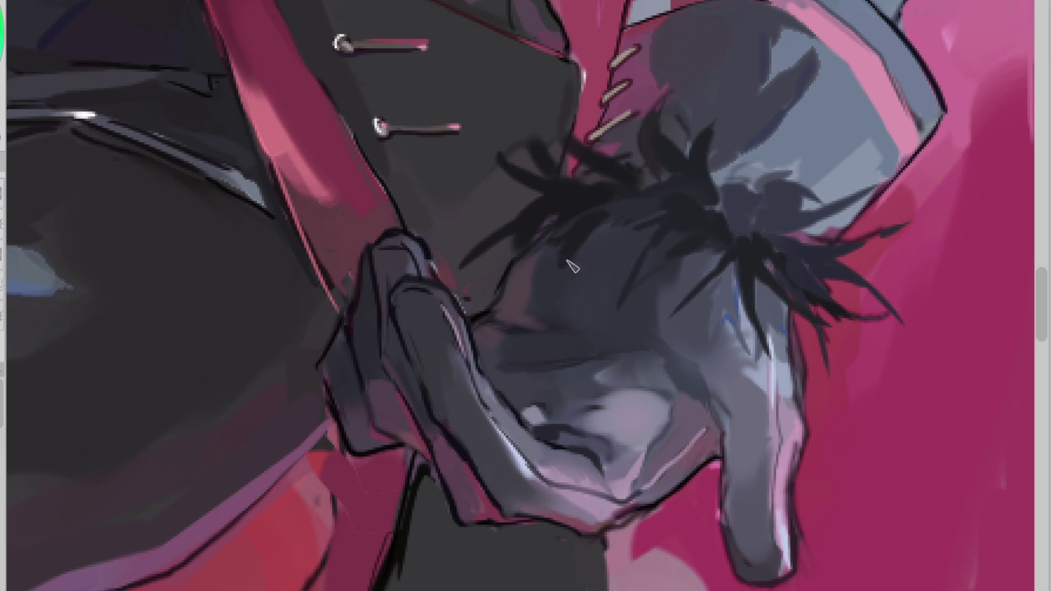
pyautogui.moveTo(640, 218); pyautogui.dragTo(587, 251)
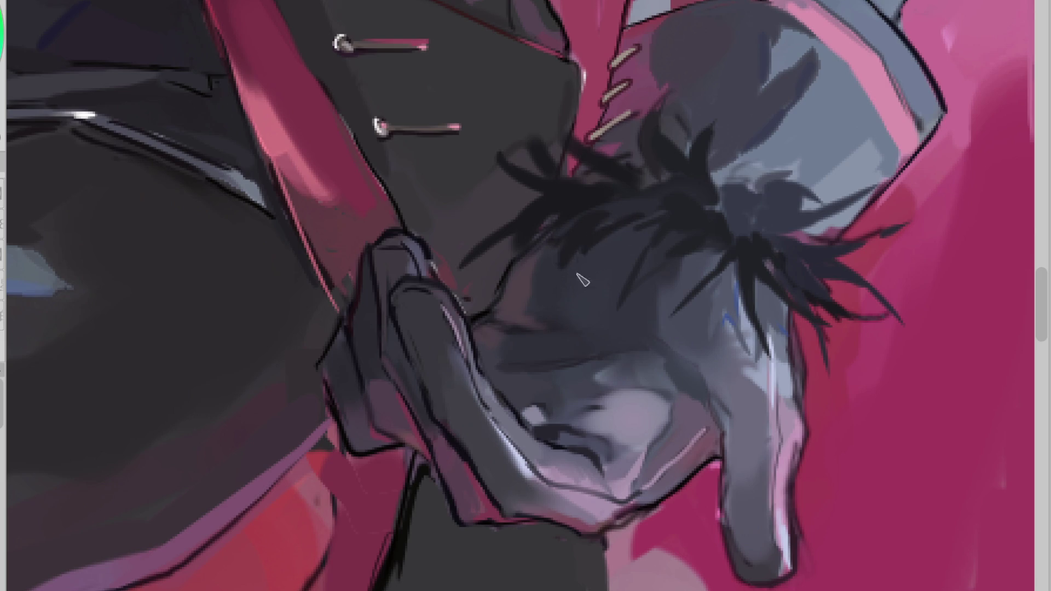
pyautogui.click(473, 234)
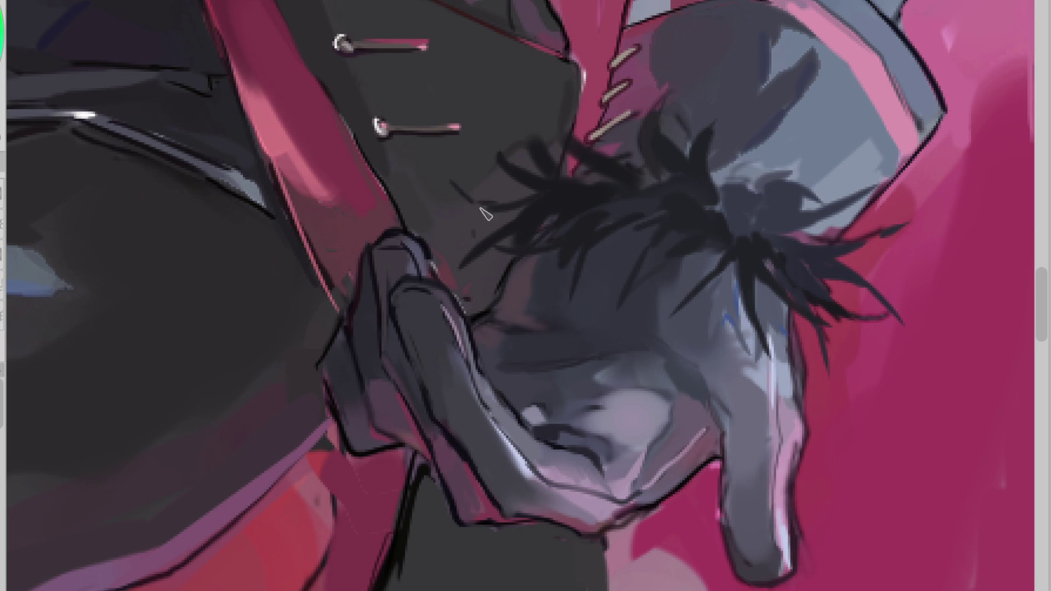
pyautogui.moveTo(619, 296); pyautogui.dragTo(674, 239)
pyautogui.scroll(-2, 674, 239)
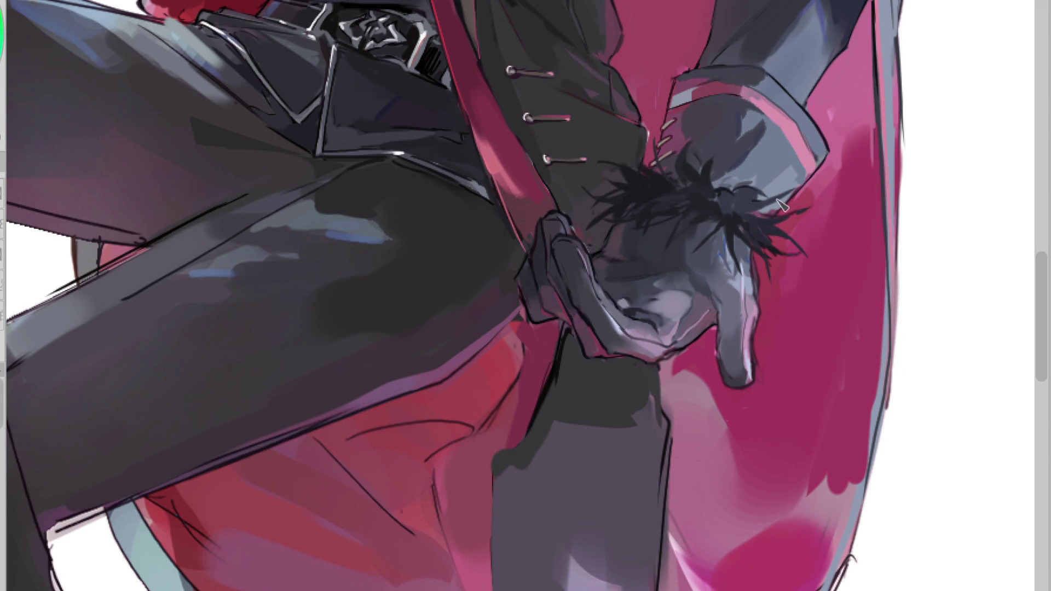
# Step: Sample the glove grey and brush thin light-grey highlights over the coat laces
pyautogui.keyDown('alt'); pyautogui.click(713, 200); pyautogui.keyUp('alt')
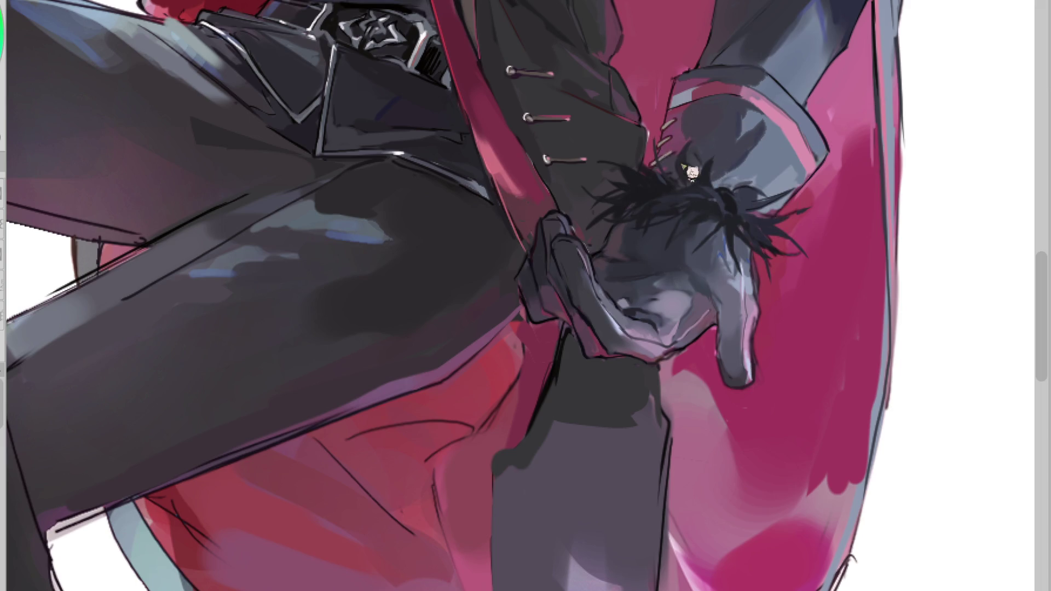
pyautogui.moveTo(656, 141); pyautogui.dragTo(666, 183)
pyautogui.moveTo(617, 156); pyautogui.dragTo(651, 166)
# Step: Add another curved dark fur strand and refine the strand tips on the cuff
pyautogui.moveTo(716, 155); pyautogui.dragTo(709, 176)
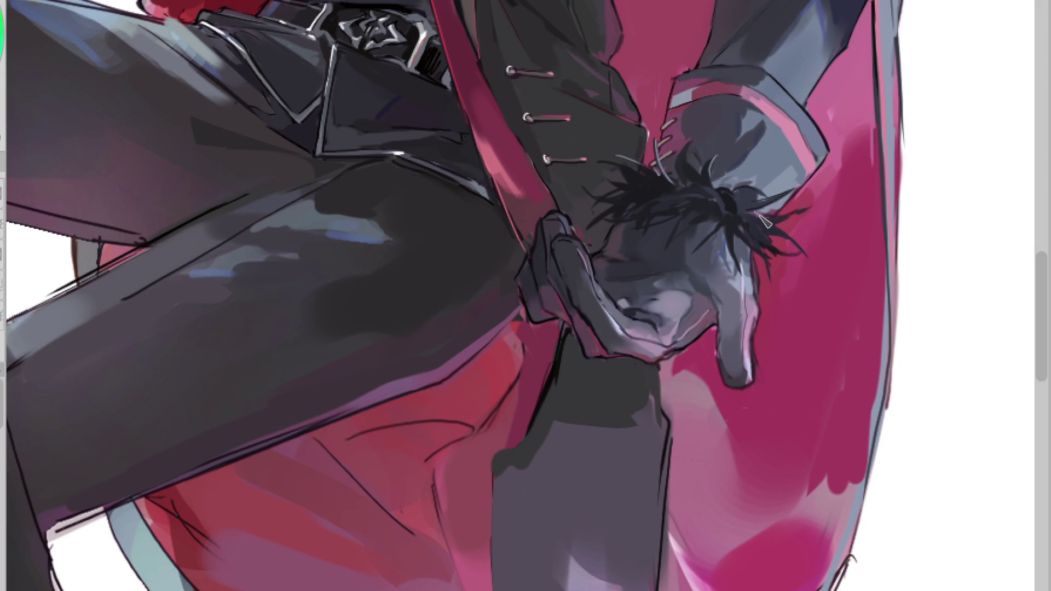
pyautogui.moveTo(781, 213); pyautogui.dragTo(811, 261)
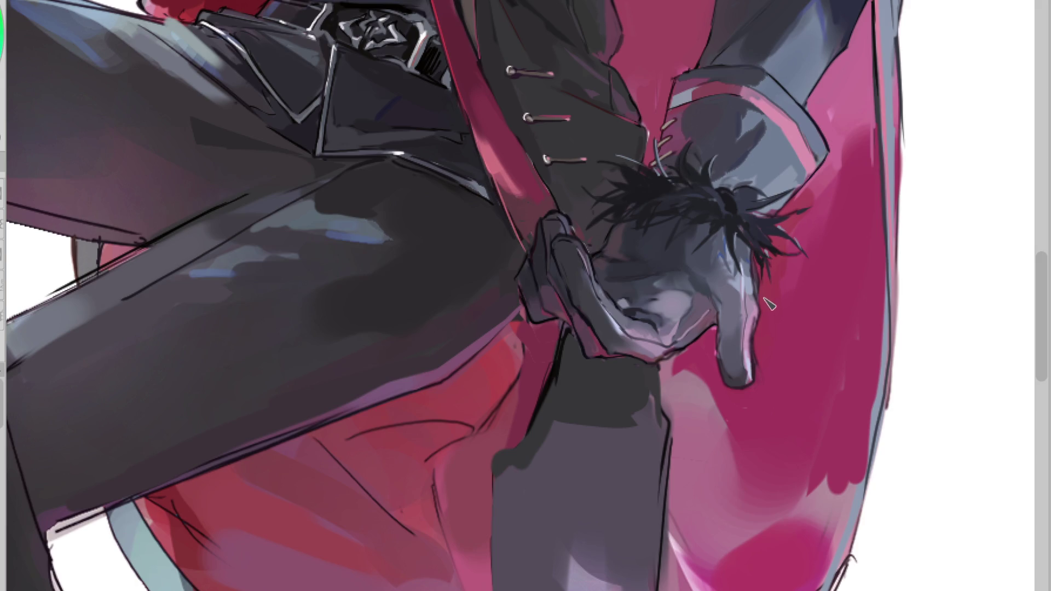
pyautogui.keyDown('alt'); pyautogui.click(737, 189); pyautogui.keyUp('alt')
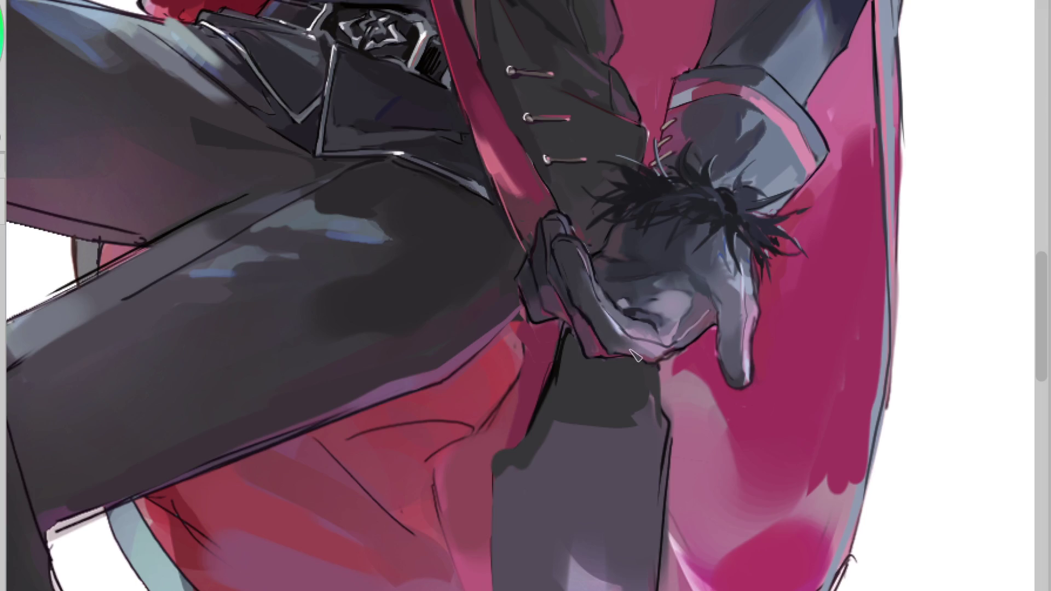
pyautogui.click(601, 230)
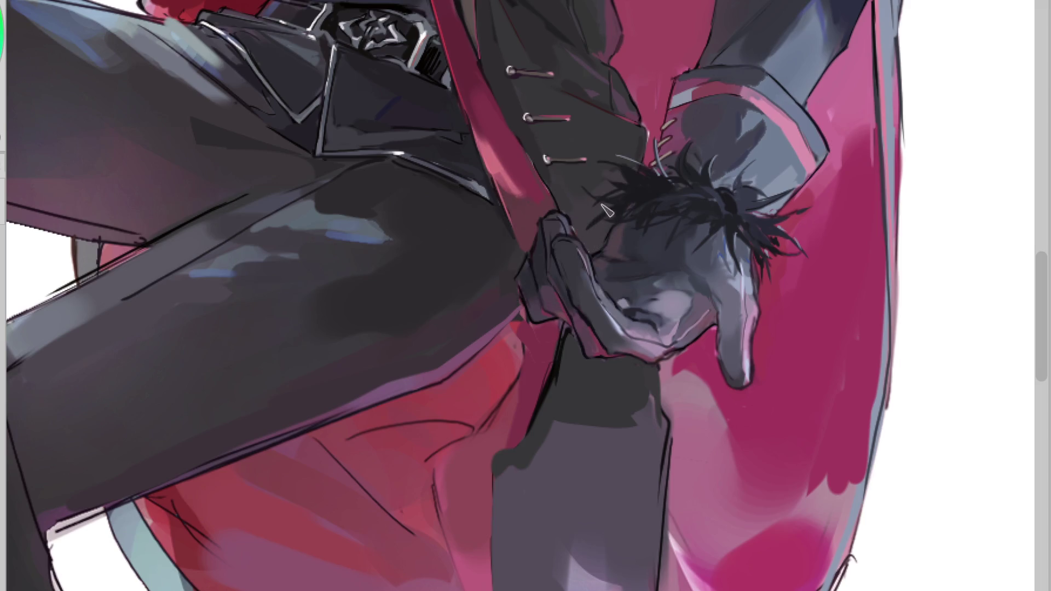
pyautogui.scroll(-2, 520, 279)
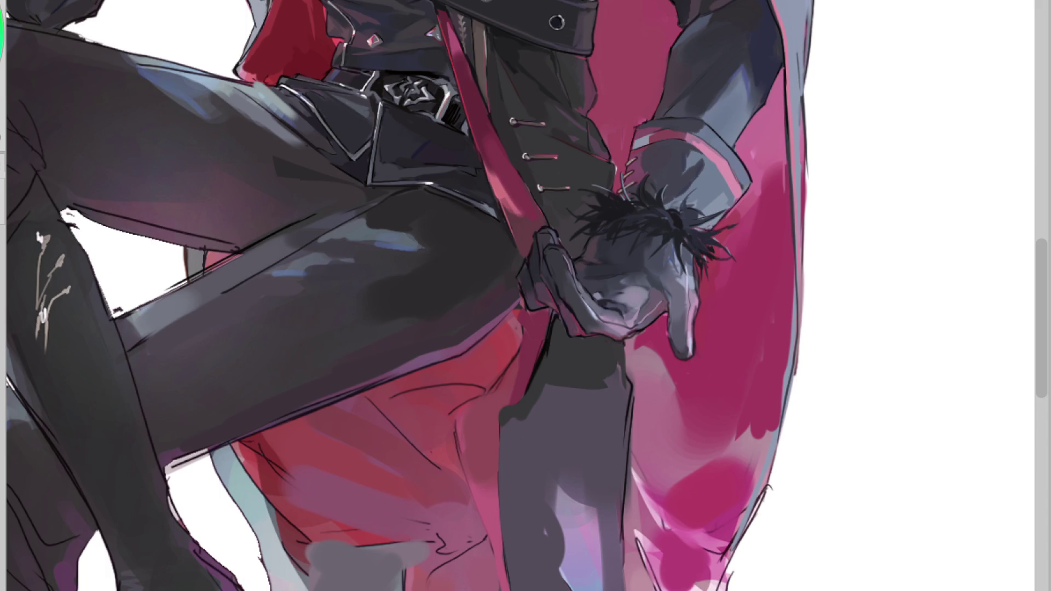
pyautogui.scroll(-3, 796, 533)
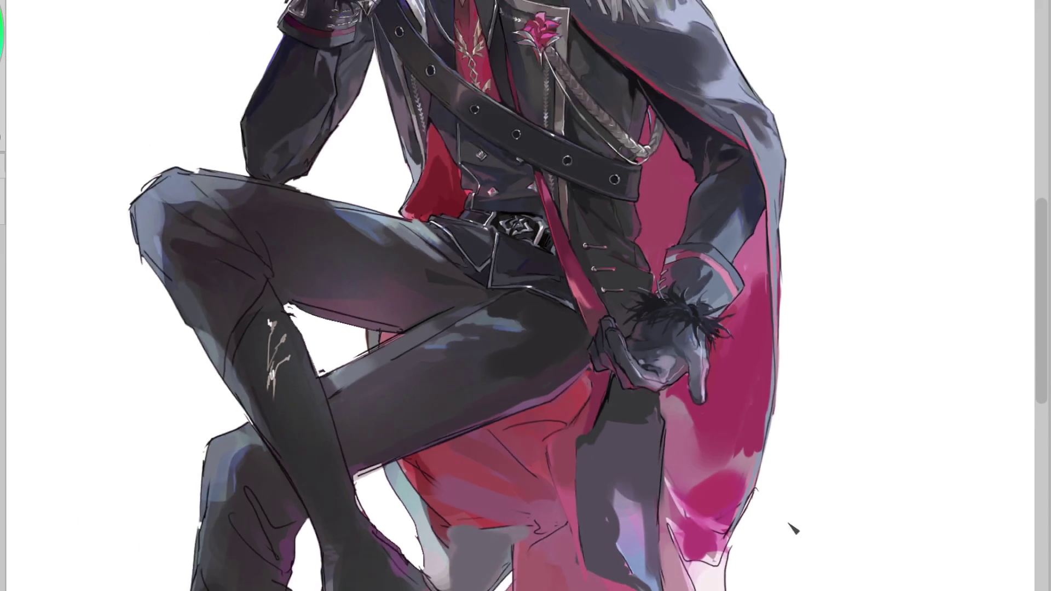
# Step: Paint a short red mark near the chin and transform it down the figure
pyautogui.scroll(-3, 796, 532)
pyautogui.scroll(3, 564, 151)
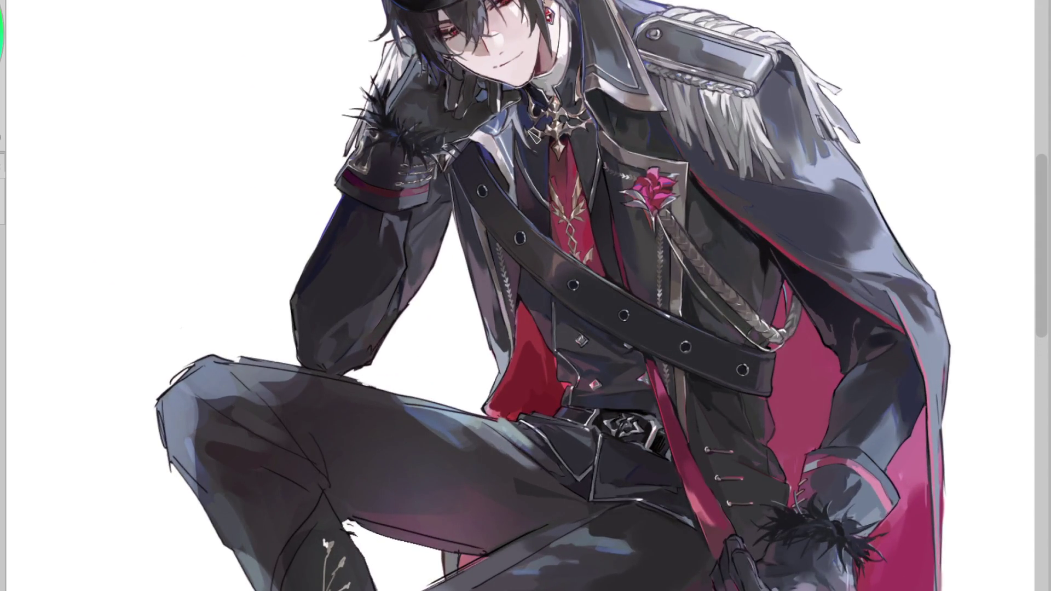
pyautogui.moveTo(477, 82); pyautogui.dragTo(463, 81)
pyautogui.hotkey('ctrl', 't')
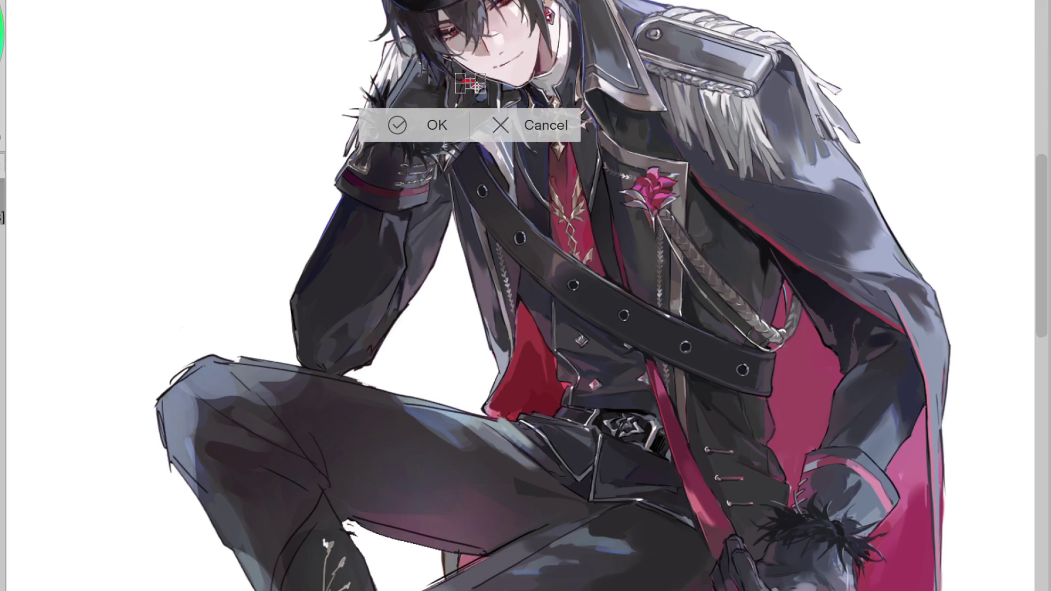
pyautogui.scroll(1, 484, 84)
pyautogui.scroll(3, 485, 84)
pyautogui.scroll(2, 484, 85)
pyautogui.moveTo(484, 85); pyautogui.dragTo(857, 559)
pyautogui.scroll(-5, 1037, 257)
pyautogui.scroll(-5, 885, 166)
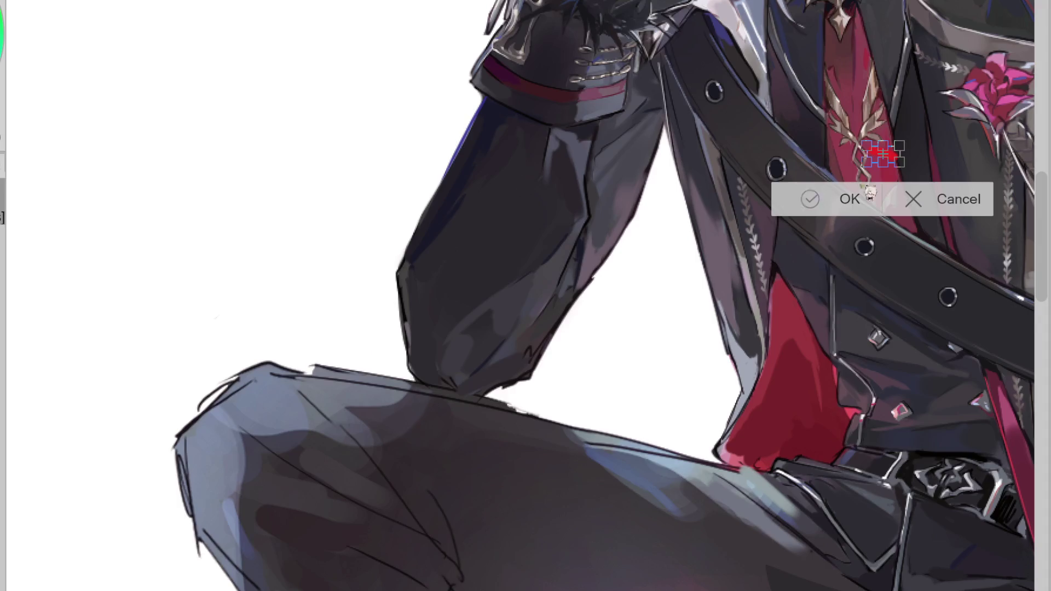
pyautogui.hscroll(5, 525, 295)
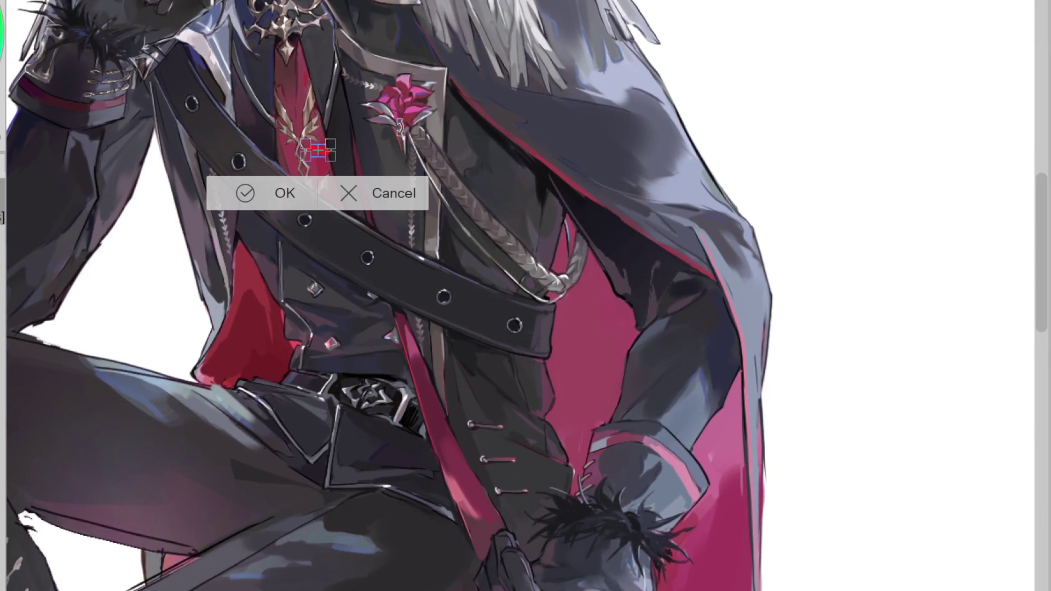
pyautogui.scroll(1, 324, 153)
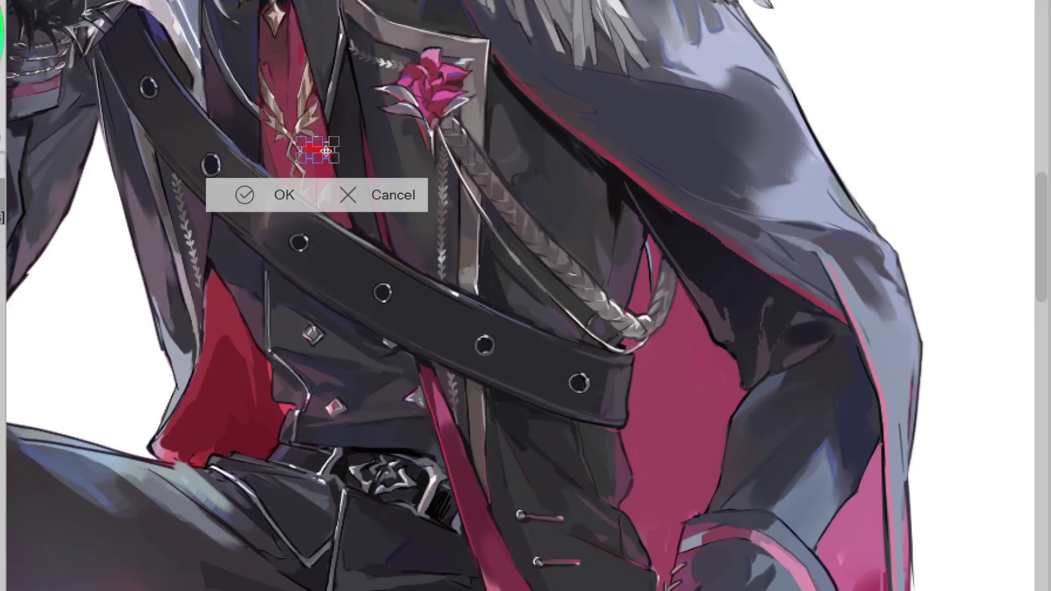
pyautogui.scroll(1, 326, 151)
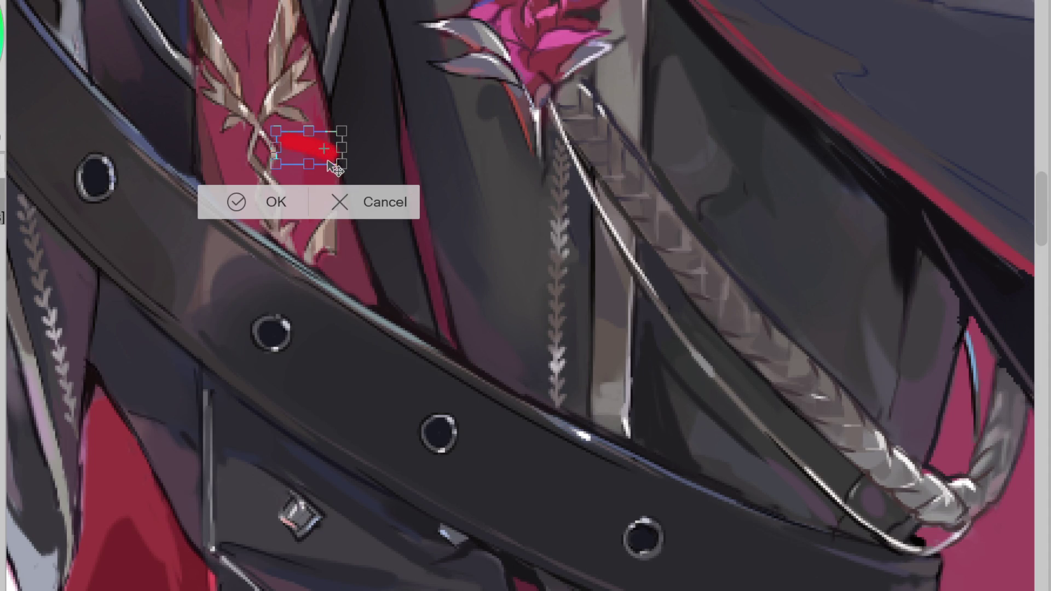
pyautogui.moveTo(307, 146); pyautogui.dragTo(1047, 211)
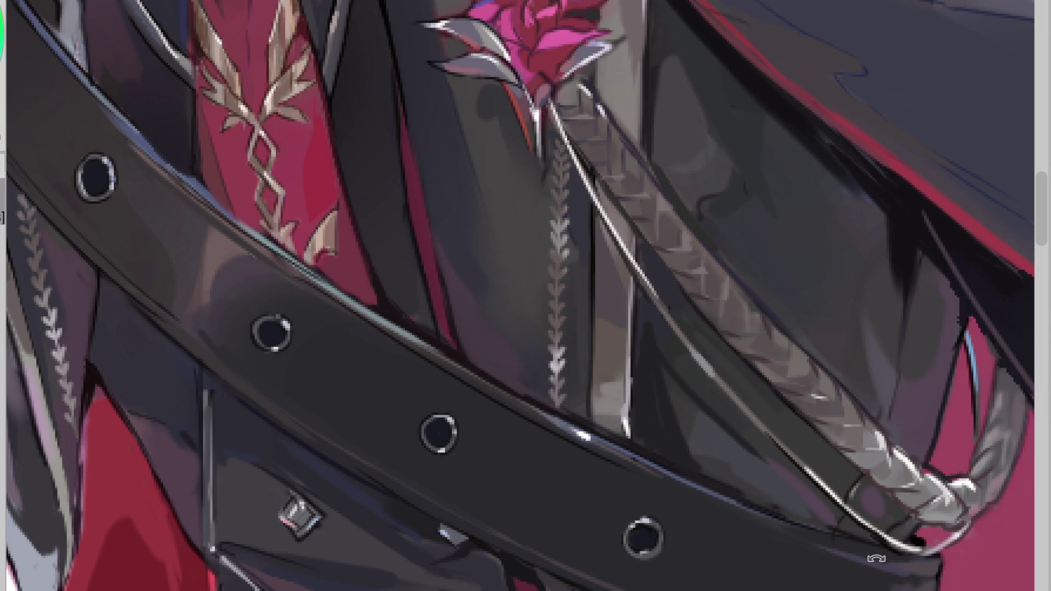
pyautogui.scroll(-5, 1047, 211)
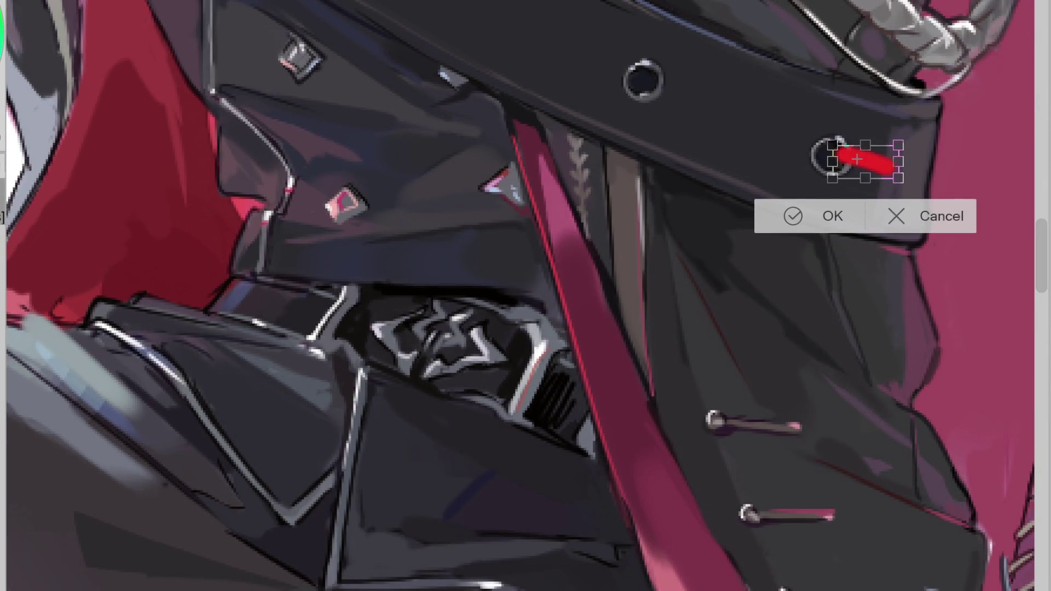
pyautogui.hscroll(3, 520, 296)
pyautogui.hscroll(3, 520, 295)
pyautogui.press('Return')
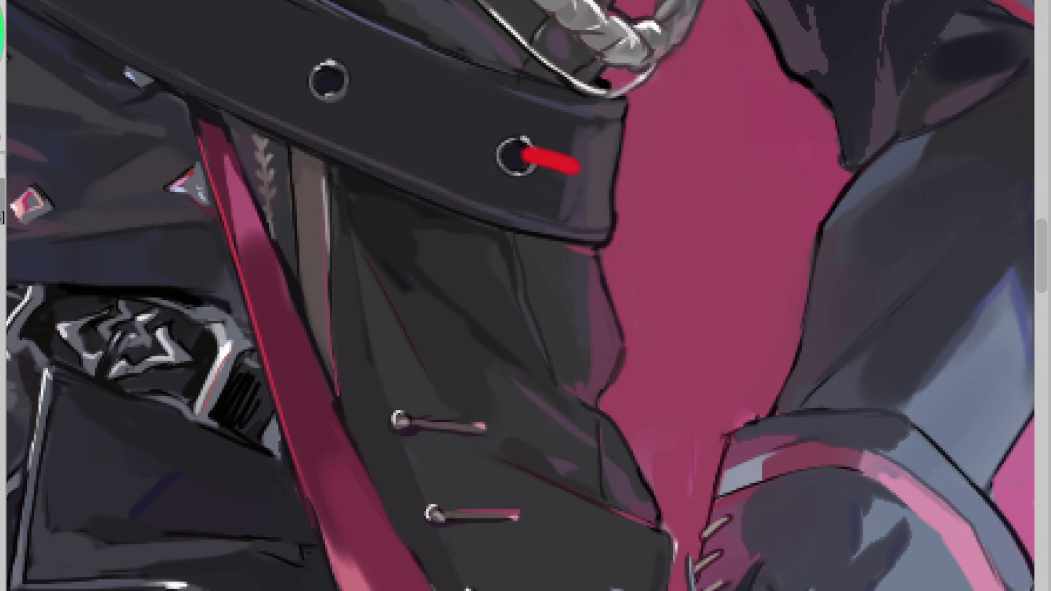
# Step: Undo that placement, then move and rotate the red mark onto the strap at the hand
pyautogui.hotkey('ctrl', 'z')
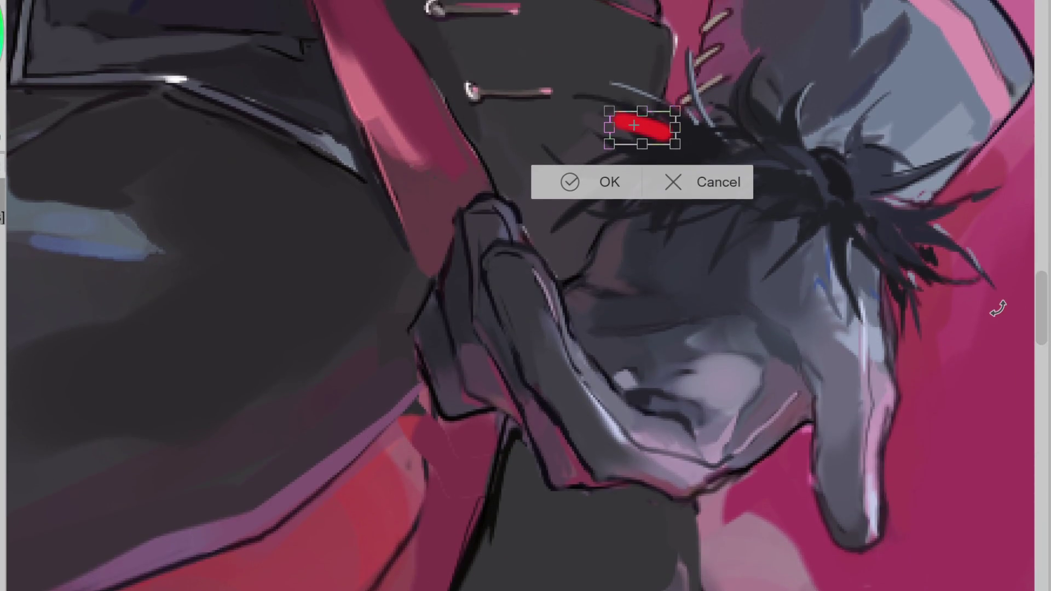
pyautogui.moveTo(634, 126); pyautogui.dragTo(565, 394)
pyautogui.moveTo(670, 362); pyautogui.dragTo(632, 308)
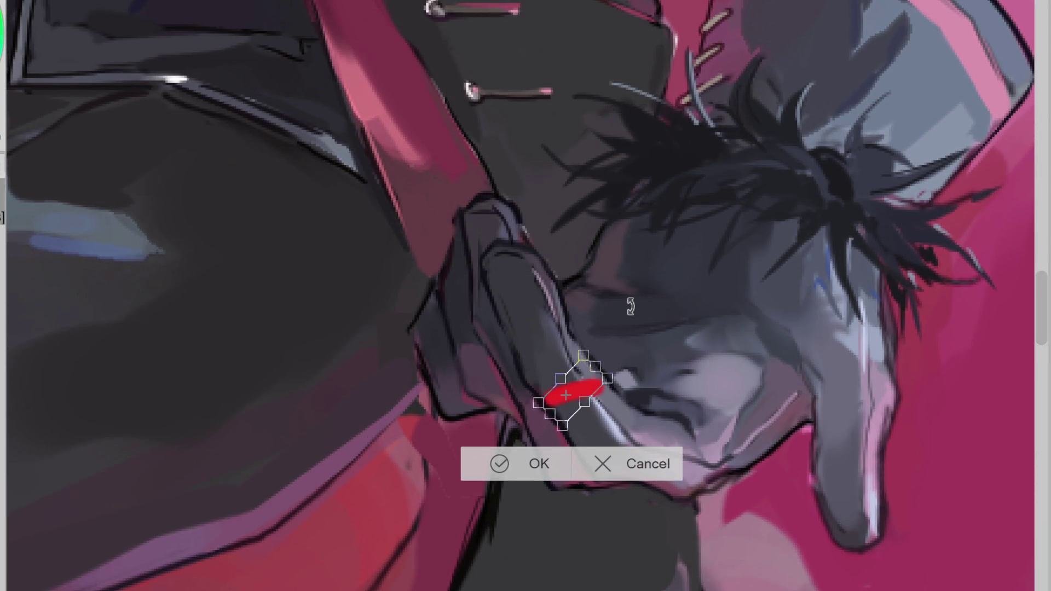
pyautogui.click(547, 464)
pyautogui.scroll(-3, 547, 464)
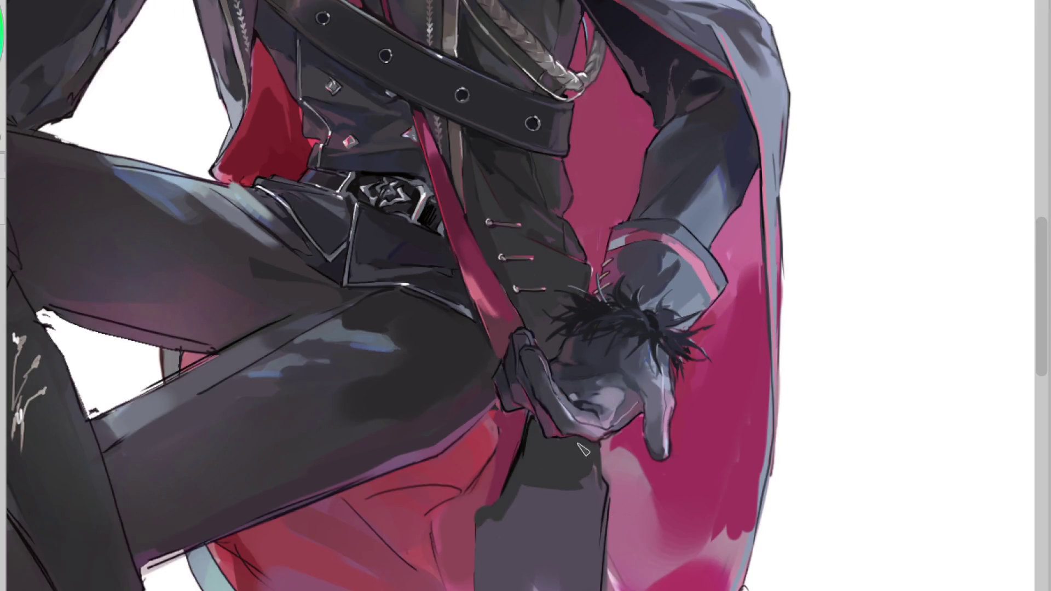
# Step: Draw a dotted beaded chain curving down from the belt buckle
pyautogui.scroll(-2, 723, 318)
pyautogui.scroll(2, 449, 152)
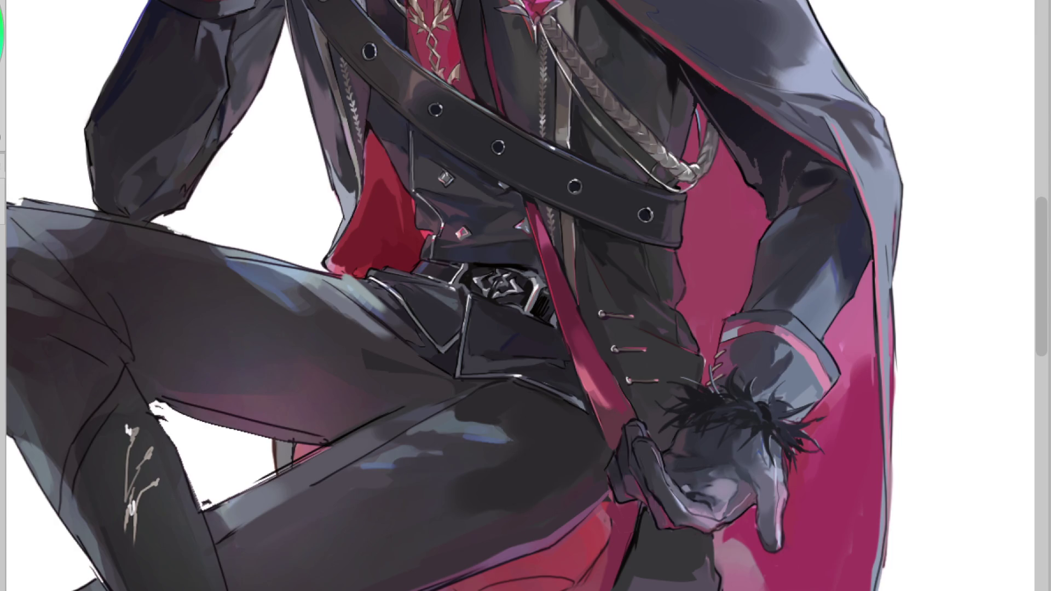
pyautogui.scroll(2, 491, 319)
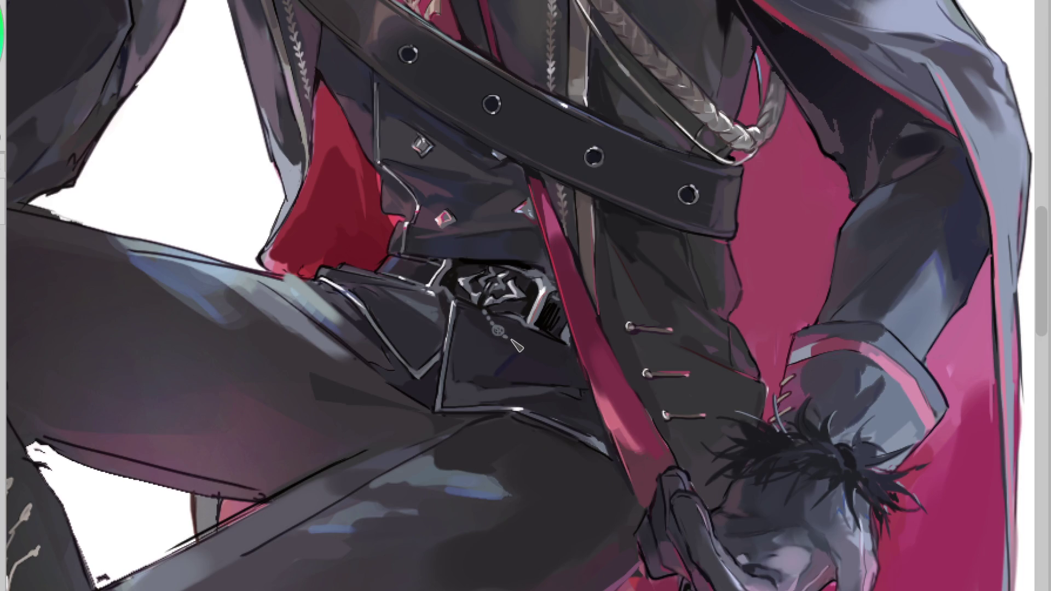
pyautogui.moveTo(519, 348); pyautogui.dragTo(577, 357)
pyautogui.click(542, 300)
pyautogui.scroll(-1, 610, 338)
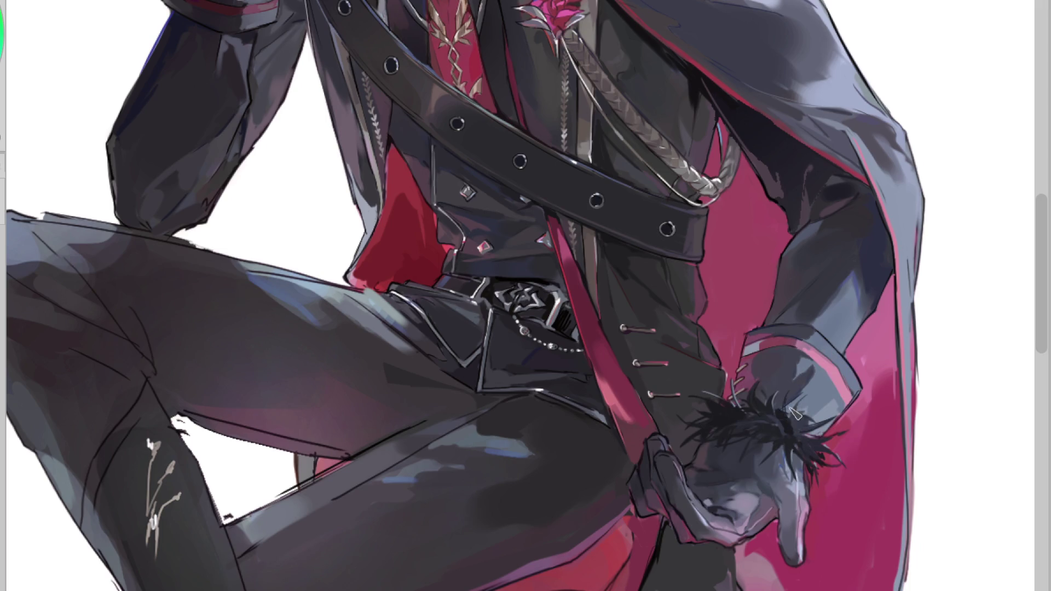
# Step: Add a dark fur strand and sketch the light grey arched emblem outline on the cuff
pyautogui.moveTo(791, 419); pyautogui.dragTo(786, 394)
pyautogui.moveTo(818, 432); pyautogui.dragTo(800, 379)
pyautogui.hotkey('ctrl', 'z')
pyautogui.moveTo(788, 404); pyautogui.dragTo(829, 430)
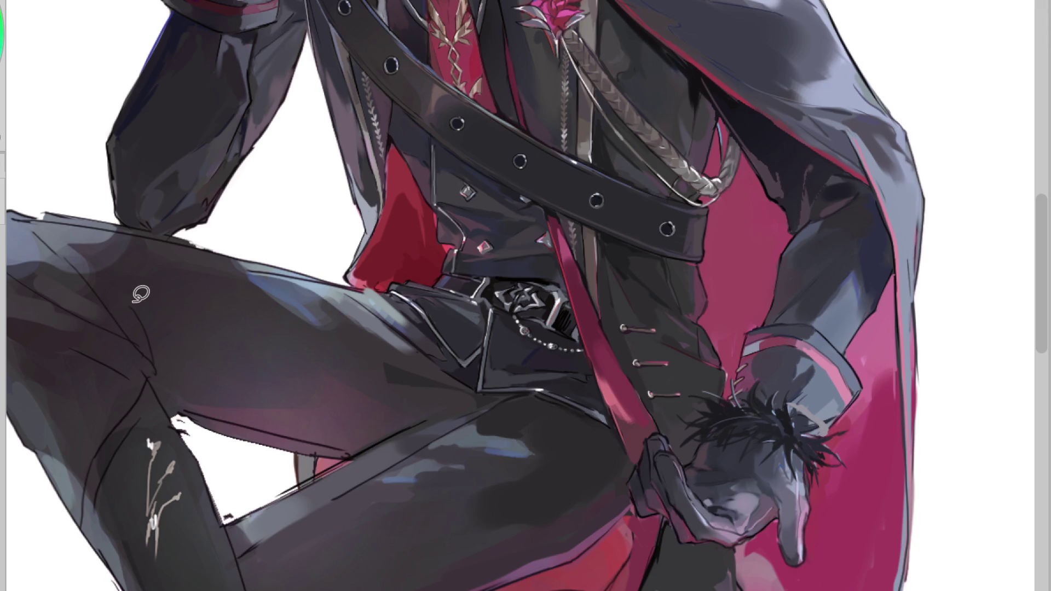
pyautogui.moveTo(780, 405); pyautogui.dragTo(810, 405)
pyautogui.moveTo(800, 399); pyautogui.dragTo(849, 418)
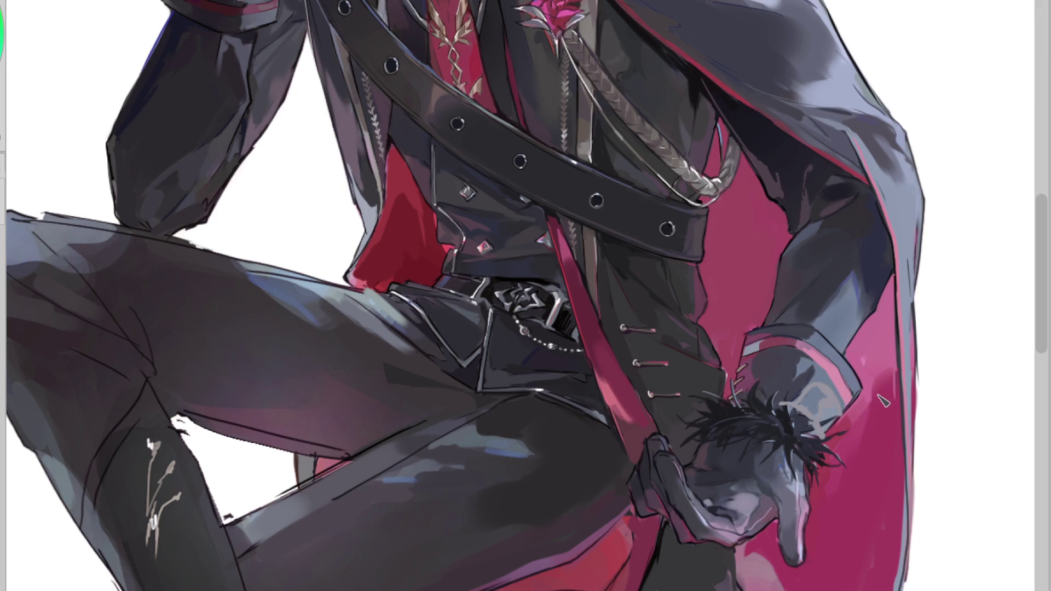
# Step: Compare the bright emblem stroke with undo and redo, leaving it removed
pyautogui.hotkey('ctrl', 'y')
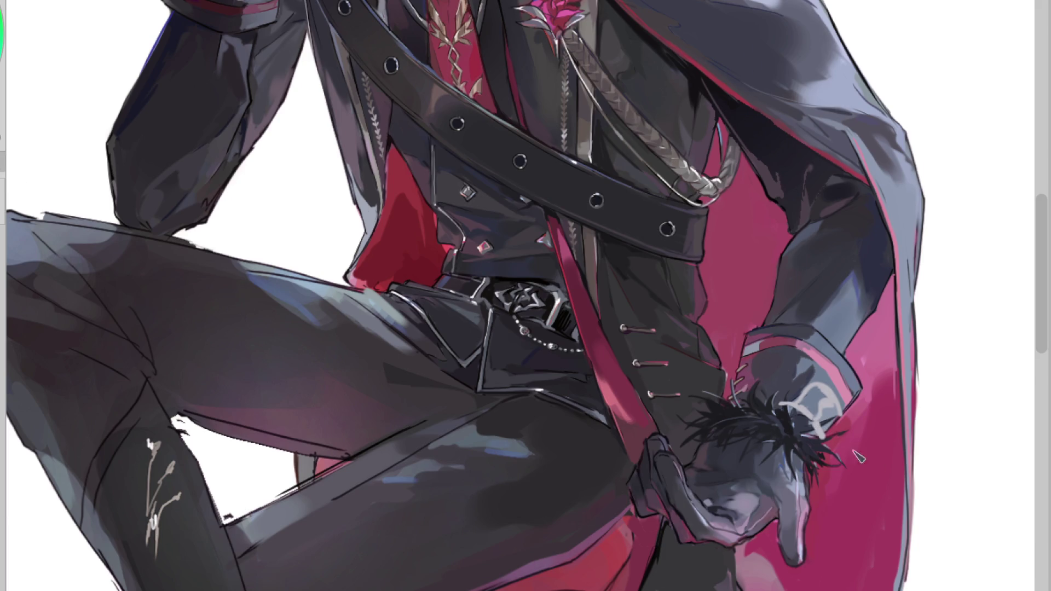
pyautogui.hotkey('ctrl', 'z')
pyautogui.hotkey('ctrl', 'y')
pyautogui.hotkey('ctrl', 'z')
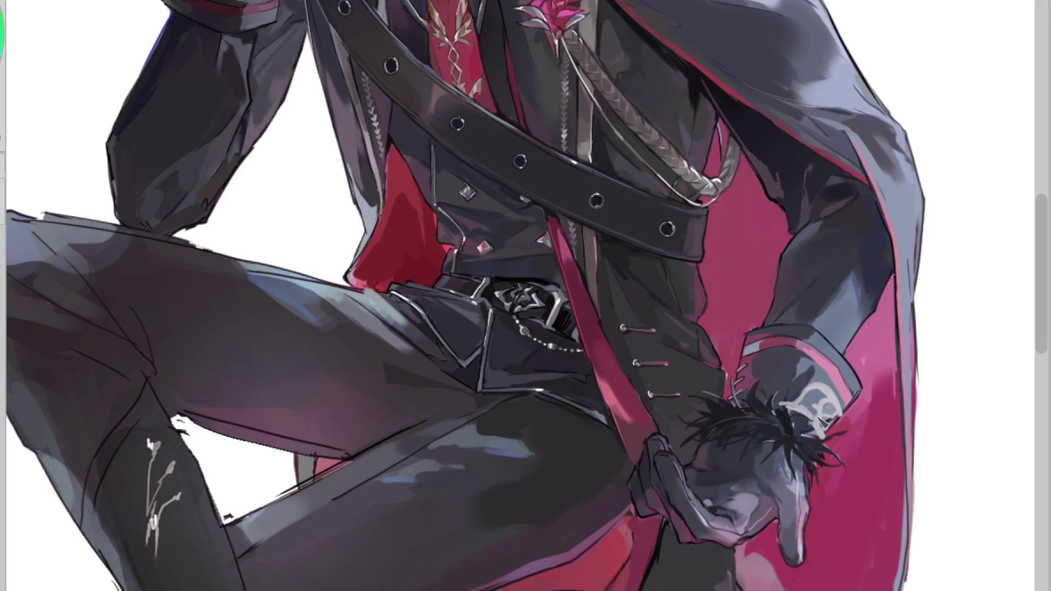
# Step: On the flipped canvas, tint the cuff emblem grey-tan and paint its highlight and inner crossbar
pyautogui.press('h')
pyautogui.scroll(2, 82, 475)
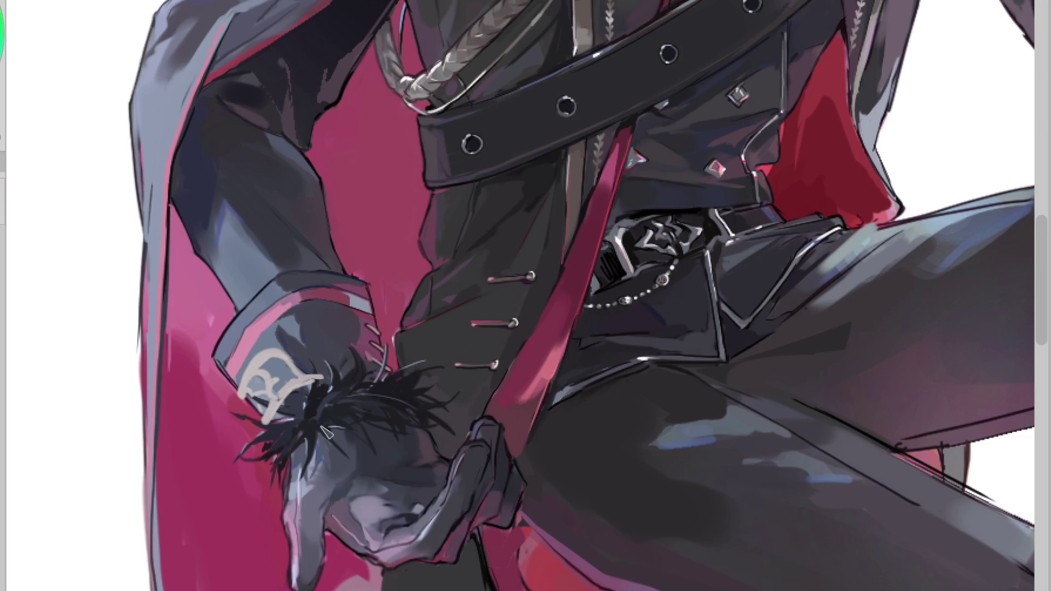
pyautogui.click(303, 366)
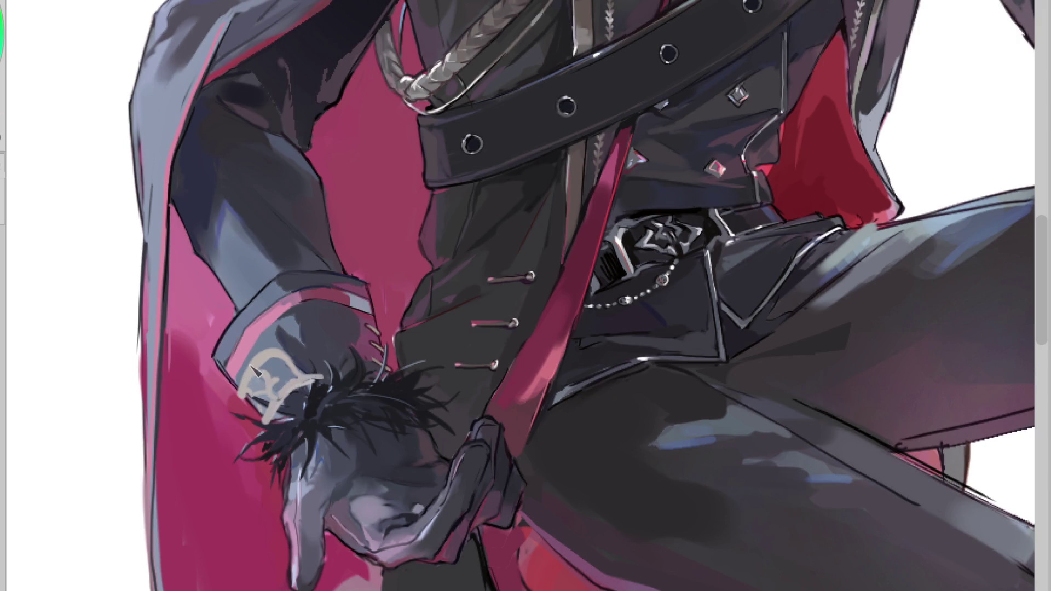
pyautogui.moveTo(264, 353); pyautogui.dragTo(244, 389)
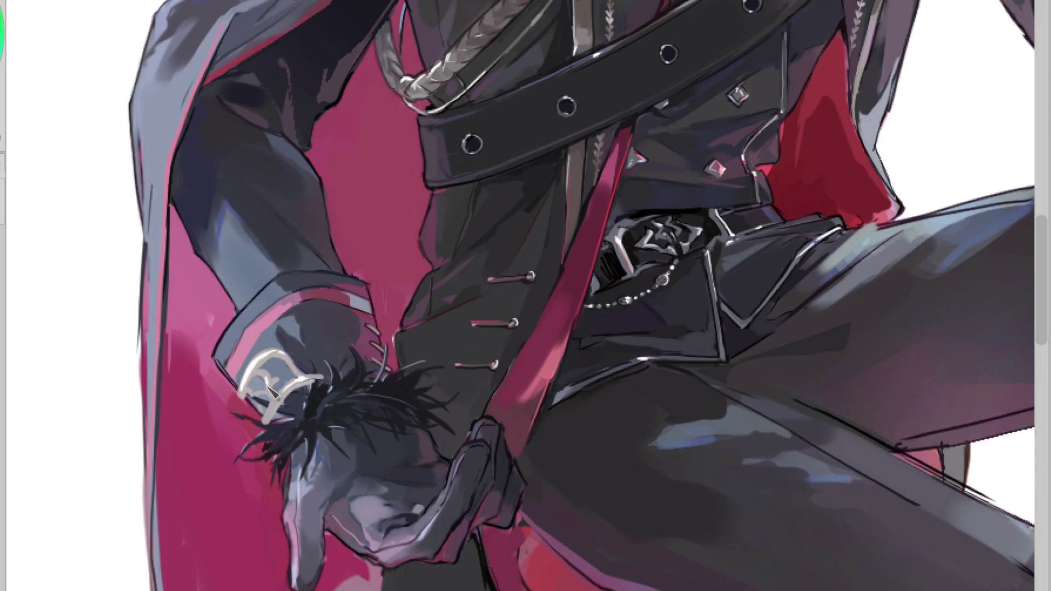
pyautogui.moveTo(272, 384); pyautogui.dragTo(255, 380)
pyautogui.keyDown('alt'); pyautogui.click(282, 367); pyautogui.keyUp('alt')
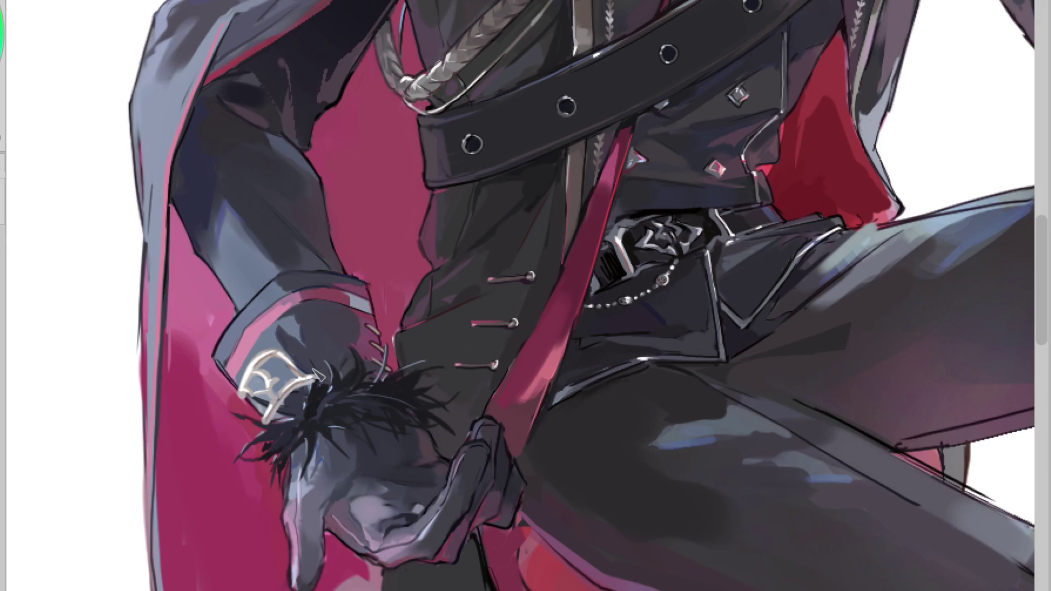
pyautogui.press('h')
# Step: Darken the emblem's upper-right corner and brush dark feathery fur over its tips and lower arc
pyautogui.moveTo(788, 361); pyautogui.dragTo(781, 366)
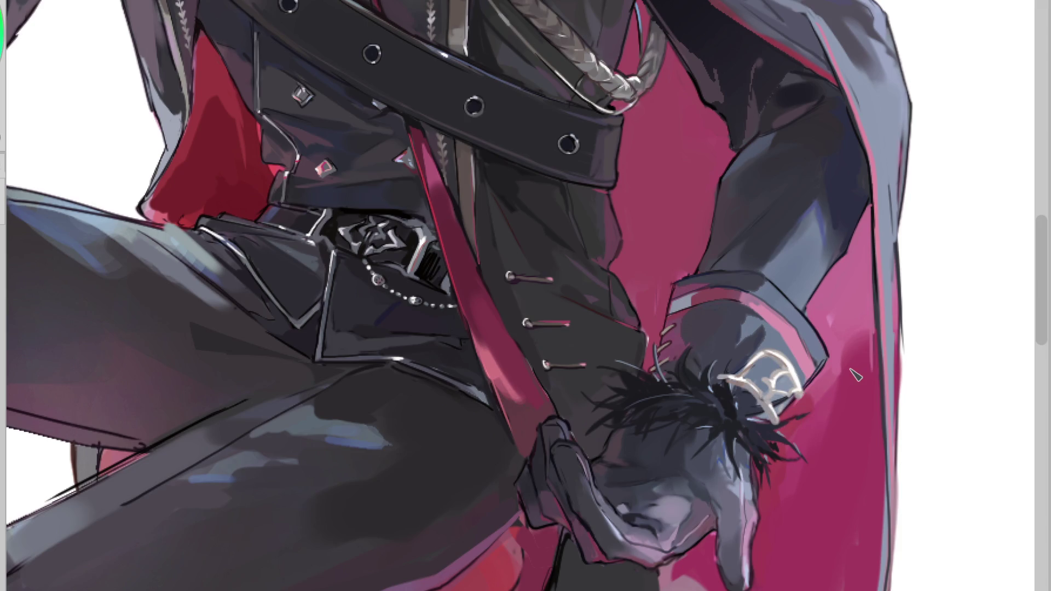
pyautogui.scroll(2, 792, 348)
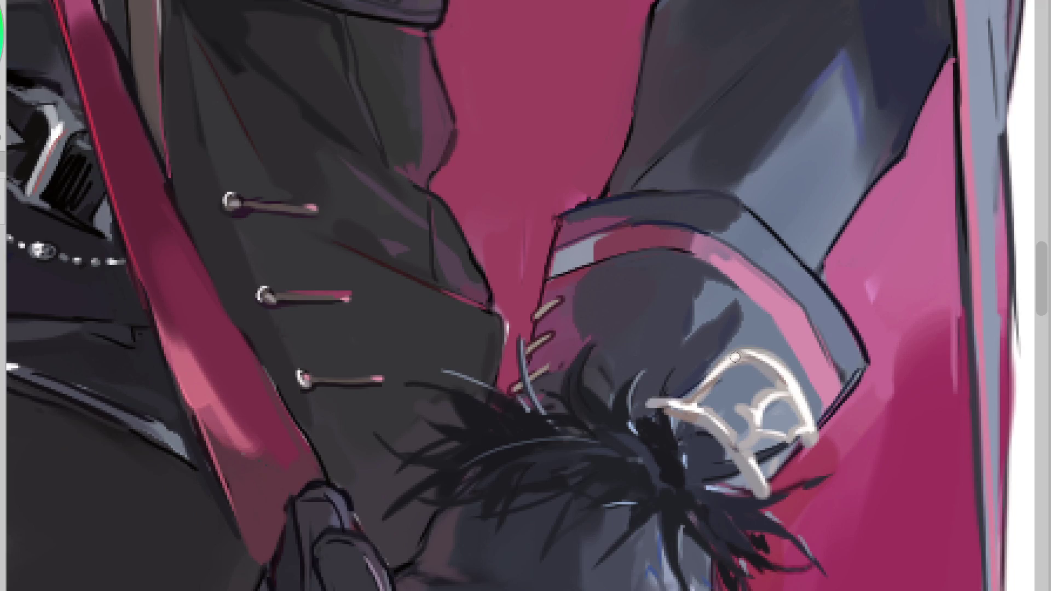
pyautogui.moveTo(670, 383)
pyautogui.mouseDown()
pyautogui.moveTo(663, 415)
pyautogui.moveTo(656, 409)
pyautogui.moveTo(677, 431)
pyautogui.moveTo(691, 405)
pyautogui.moveTo(689, 425)
pyautogui.mouseUp()
pyautogui.moveTo(763, 454); pyautogui.dragTo(747, 464)
pyautogui.moveTo(814, 428)
pyautogui.mouseDown()
pyautogui.moveTo(788, 445)
pyautogui.moveTo(712, 456)
pyautogui.moveTo(797, 448)
pyautogui.mouseUp()
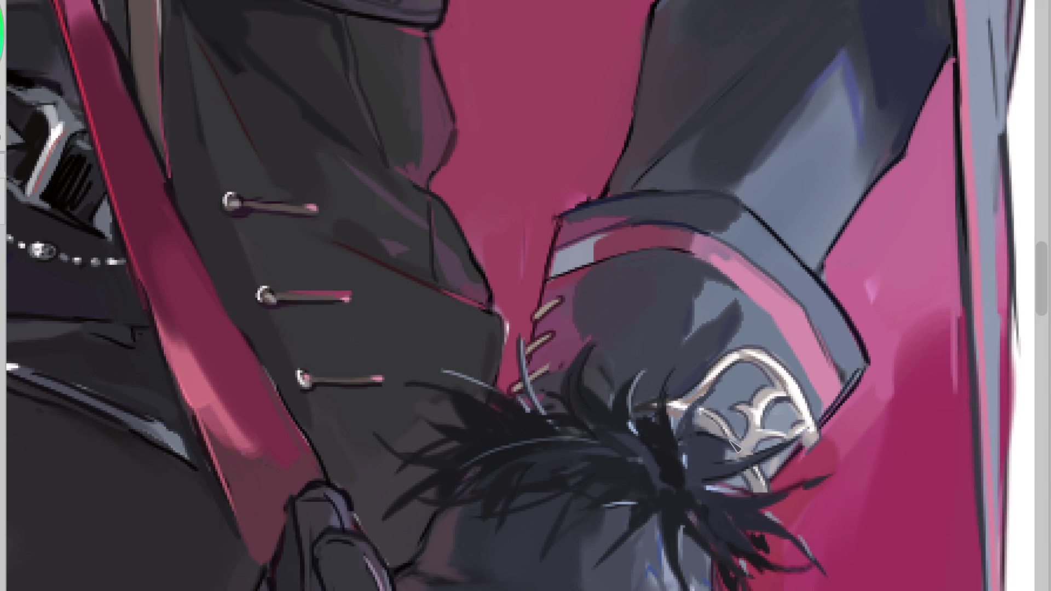
pyautogui.scroll(-2, 765, 440)
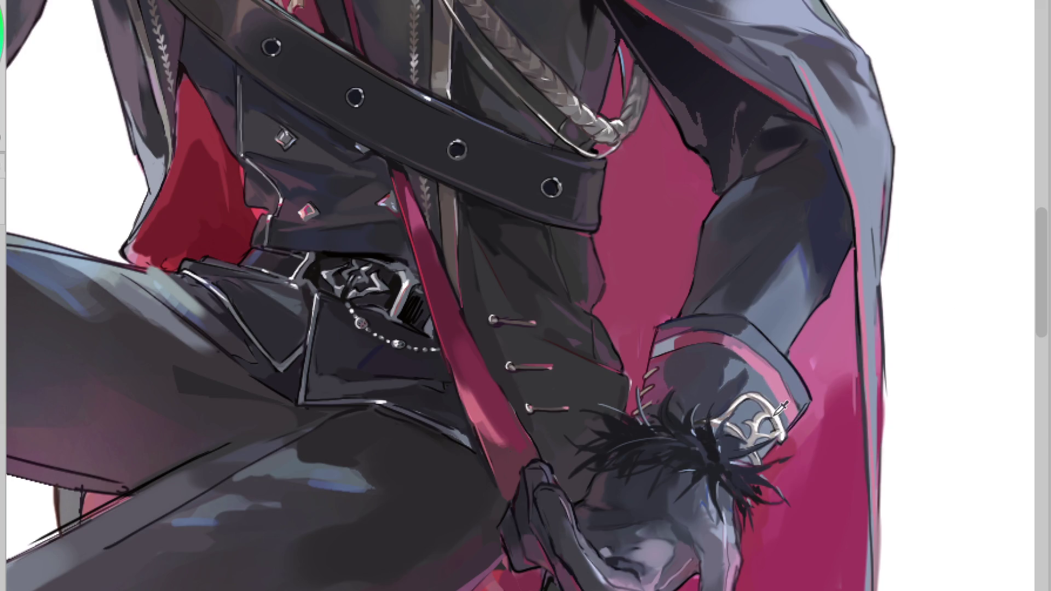
pyautogui.click(748, 389)
pyautogui.click(669, 328)
pyautogui.click(800, 350)
# Step: Brush a lighter pink patch onto the lower right of the crimson cape
pyautogui.scroll(-2, 570, 239)
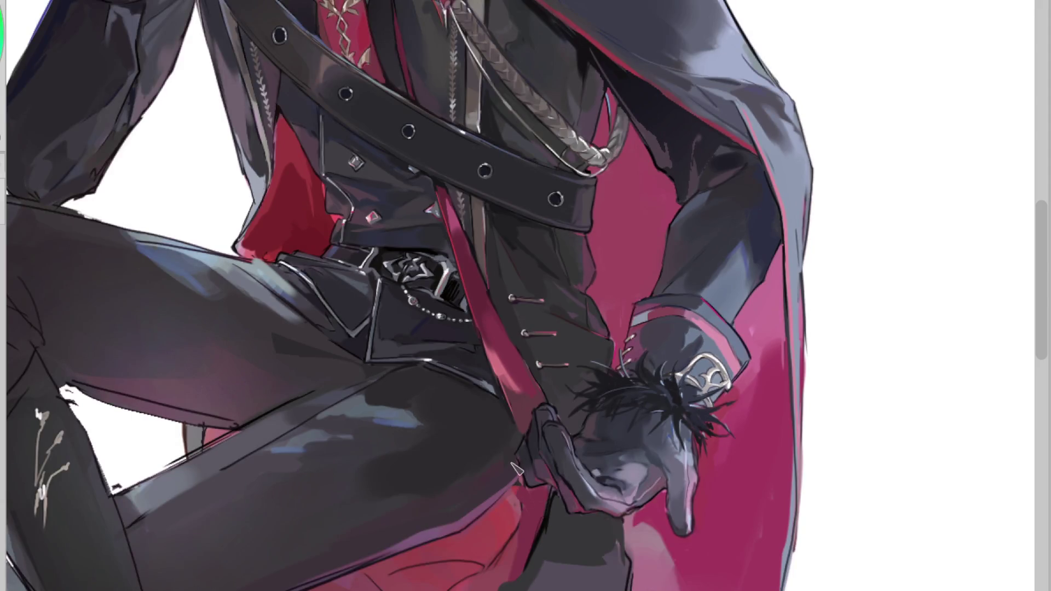
pyautogui.scroll(-1, 635, 408)
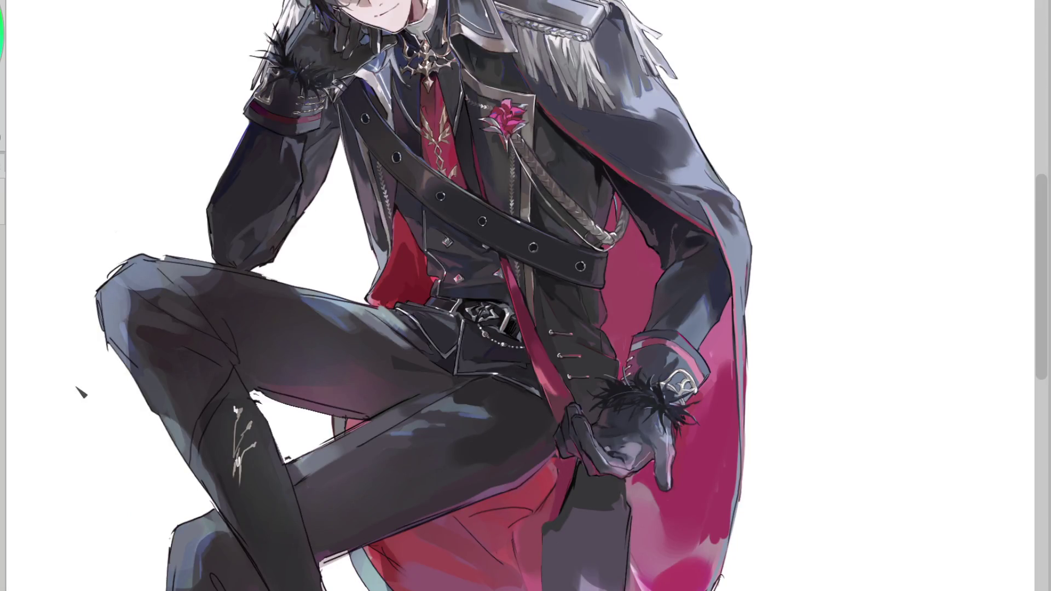
pyautogui.scroll(-1, 561, 354)
pyautogui.scroll(1, 569, 402)
pyautogui.scroll(-1, 633, 373)
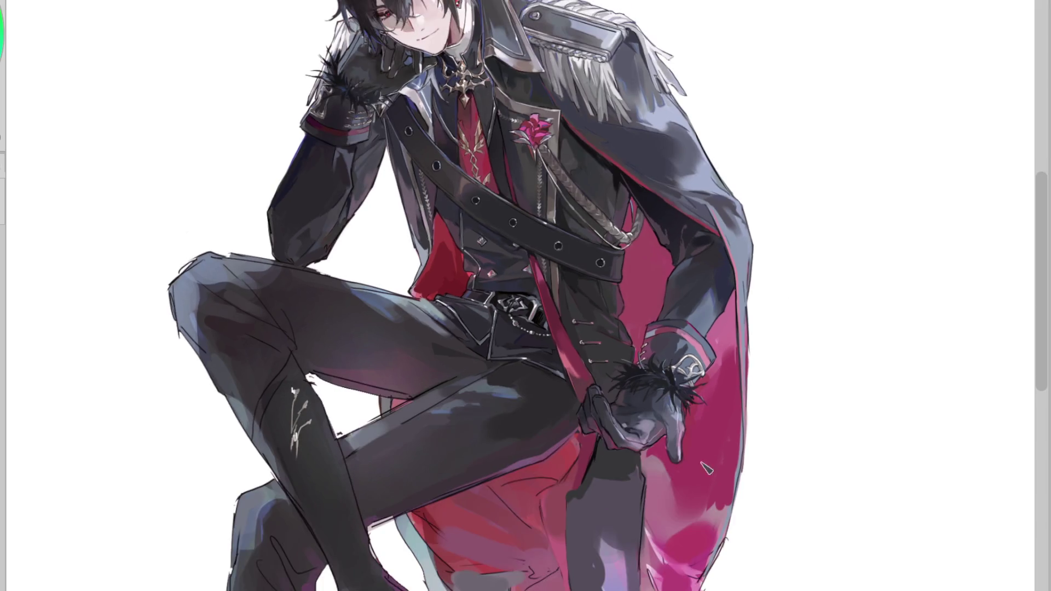
pyautogui.scroll(1, 690, 472)
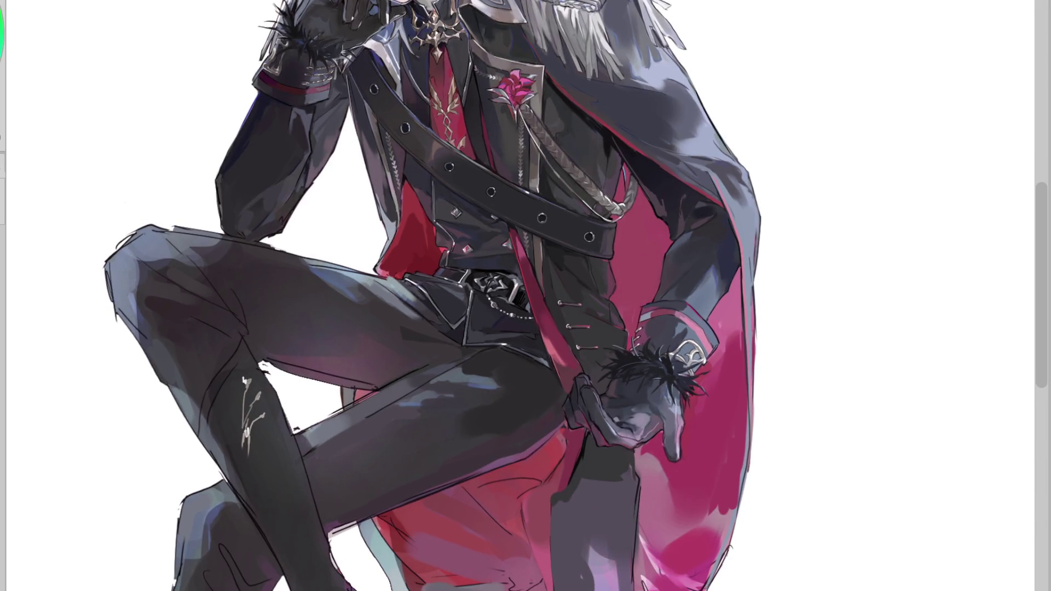
pyautogui.moveTo(680, 579); pyautogui.dragTo(704, 566)
pyautogui.scroll(-3, 1024, 376)
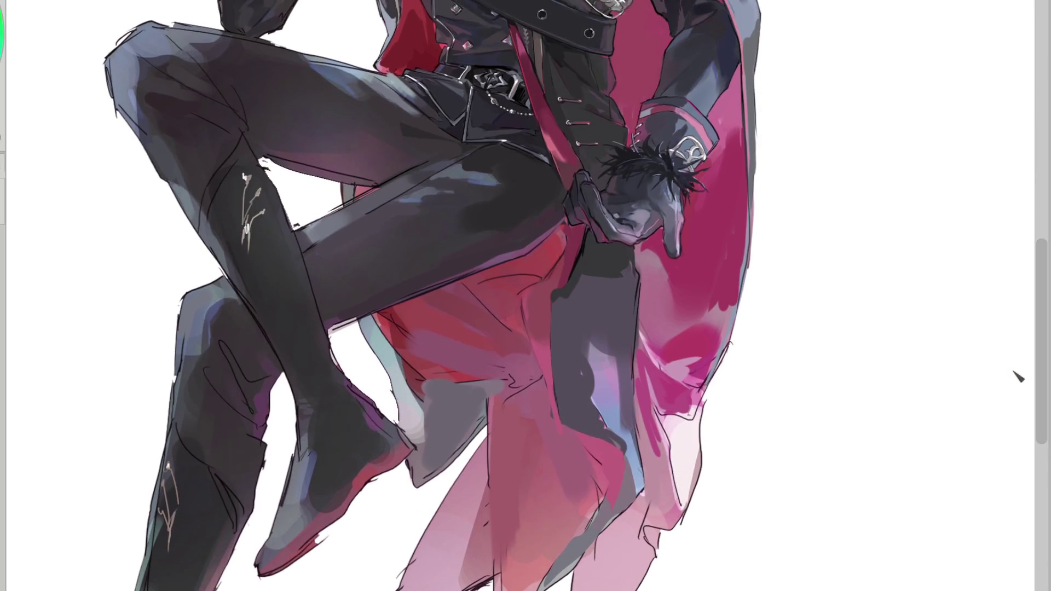
pyautogui.scroll(-1, 975, 378)
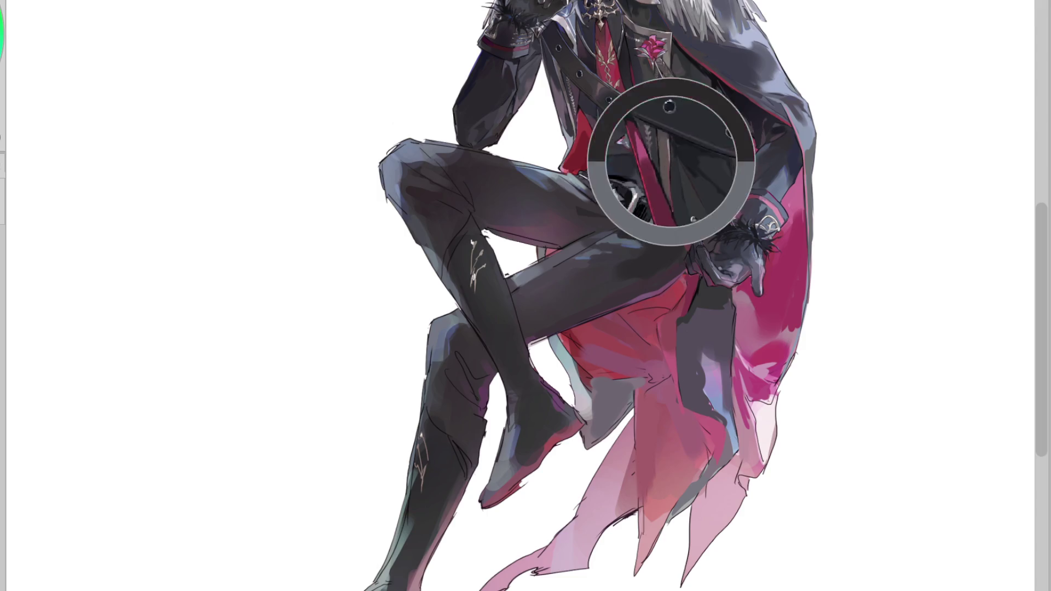
pyautogui.scroll(3, 648, 162)
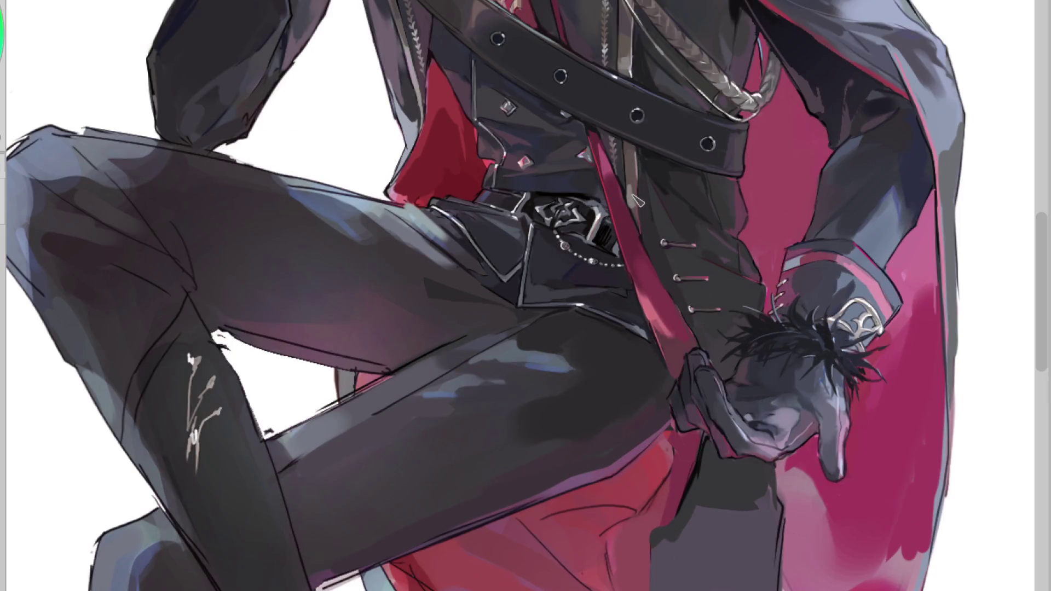
pyautogui.scroll(-3, 660, 236)
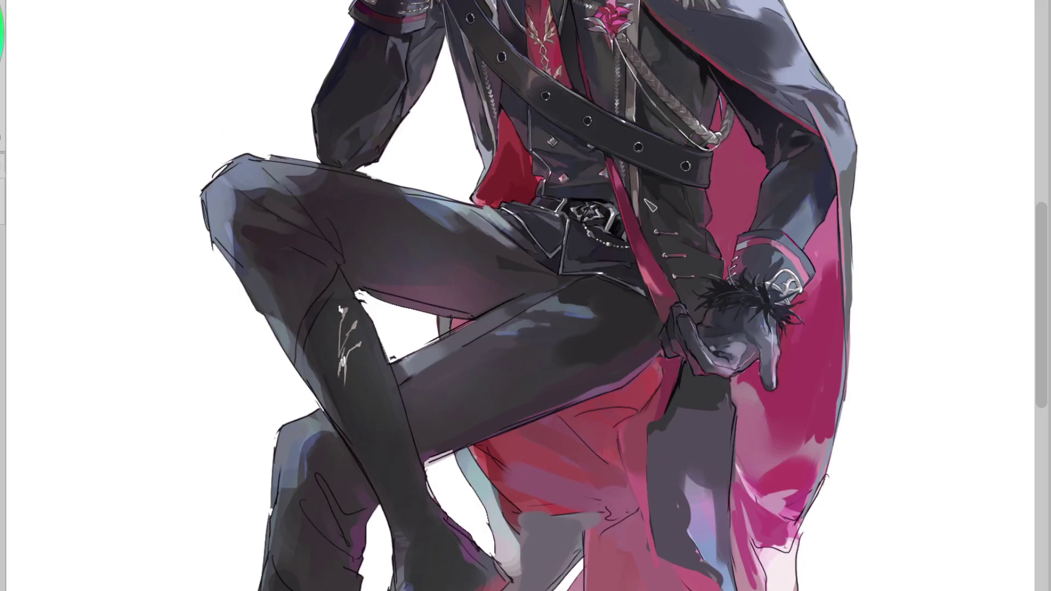
pyautogui.scroll(3, 645, 211)
pyautogui.scroll(1, 646, 211)
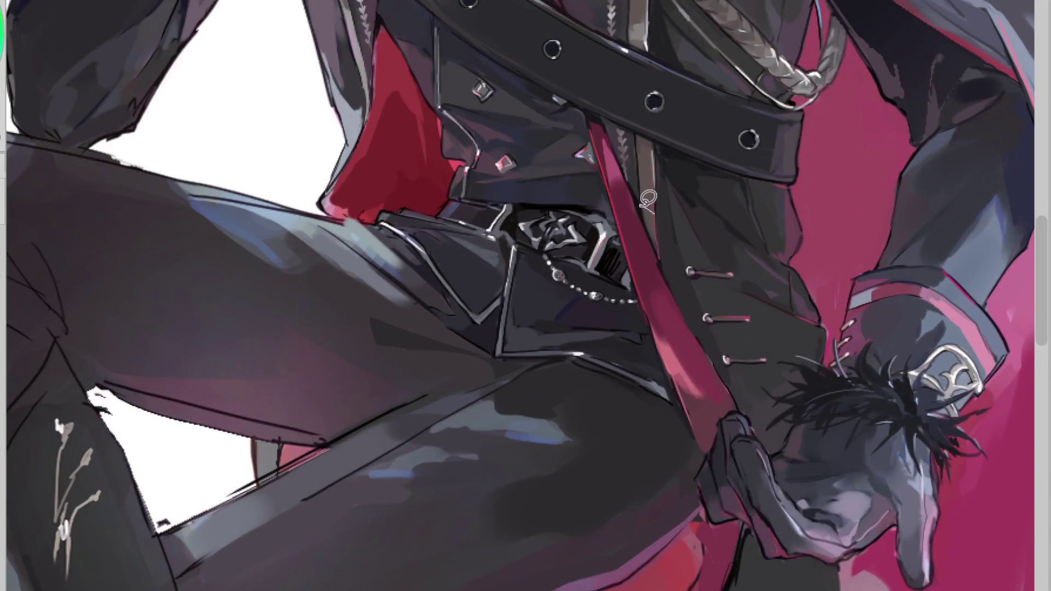
pyautogui.scroll(-3, 649, 171)
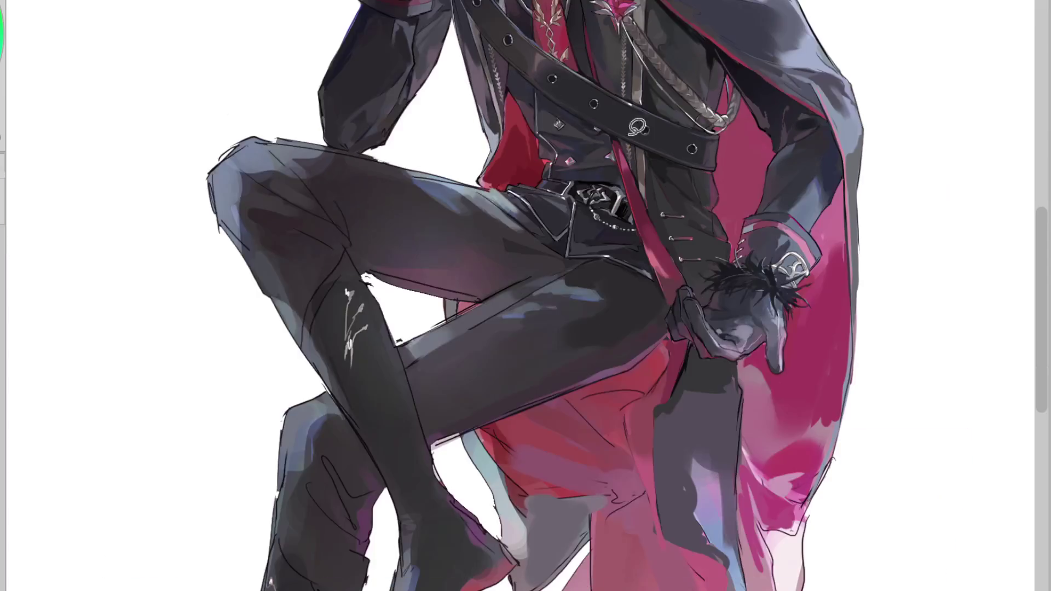
pyautogui.scroll(2, 657, 205)
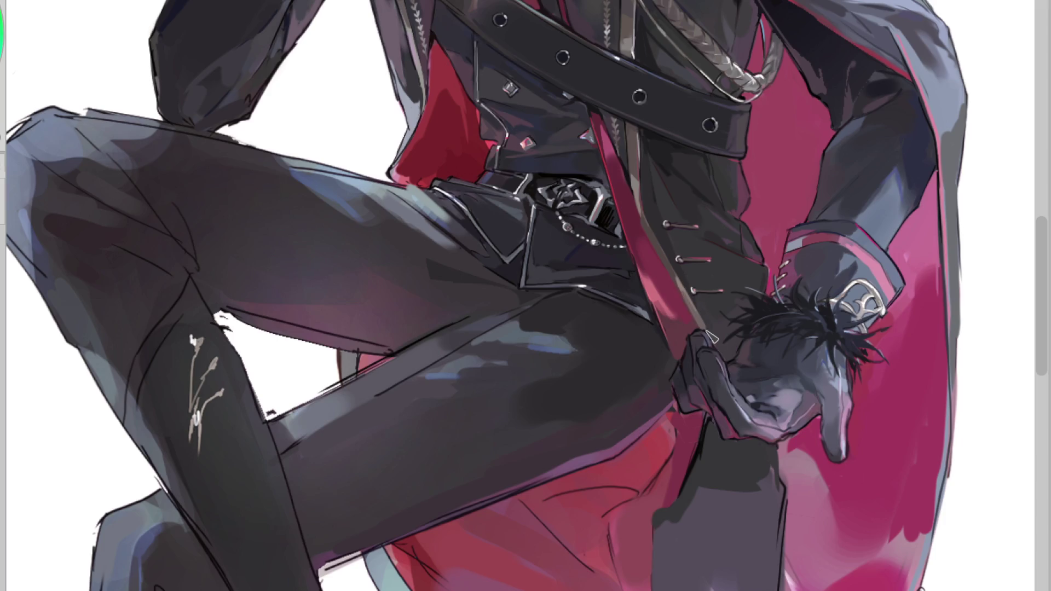
# Step: Add a light grey edge beside the glove and a thin line along the raised thigh
pyautogui.moveTo(707, 423); pyautogui.dragTo(692, 499)
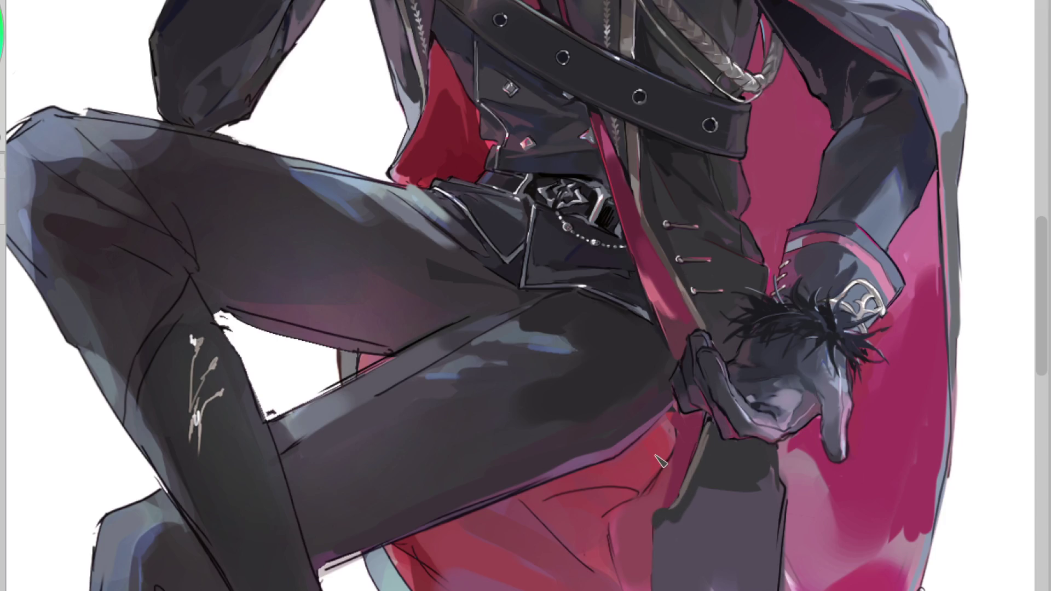
pyautogui.scroll(-5, 661, 461)
pyautogui.scroll(4, 661, 461)
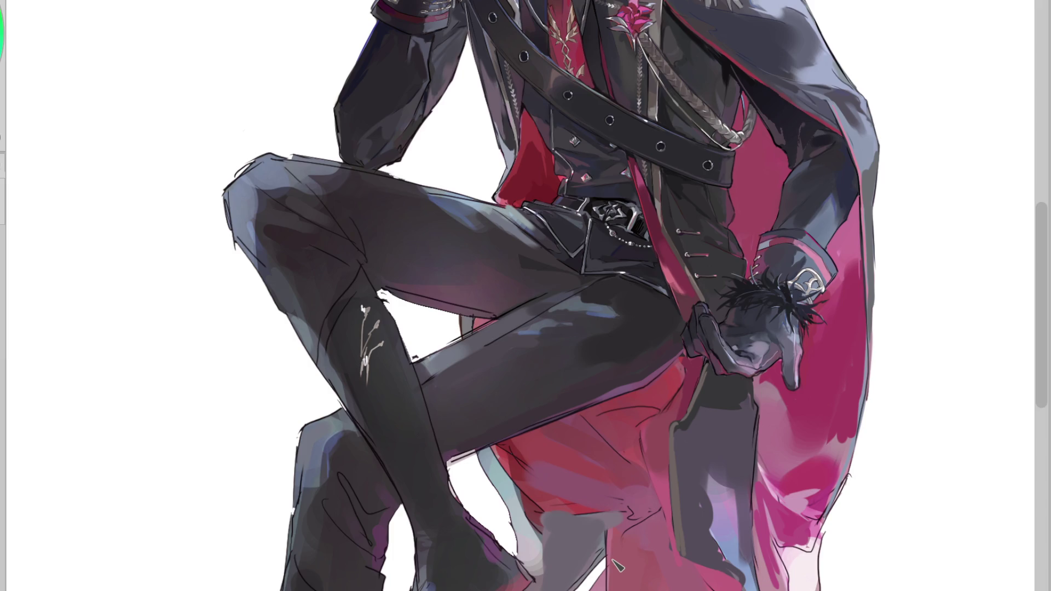
pyautogui.moveTo(325, 343); pyautogui.dragTo(353, 293)
# Step: Add a short thin stroke beside the knee and repaint the lower coat tail in dark grey
pyautogui.moveTo(400, 329); pyautogui.dragTo(409, 341)
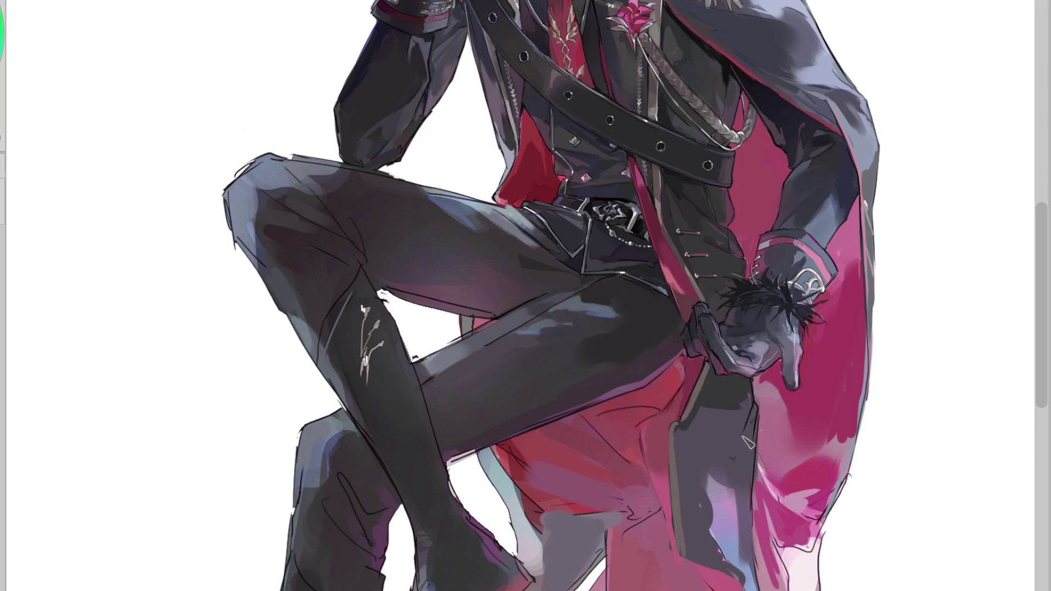
pyautogui.moveTo(751, 419); pyautogui.dragTo(706, 450)
pyautogui.hotkey('ctrl', 'z')
pyautogui.moveTo(746, 419)
pyautogui.mouseDown()
pyautogui.moveTo(709, 460)
pyautogui.moveTo(684, 525)
pyautogui.mouseUp()
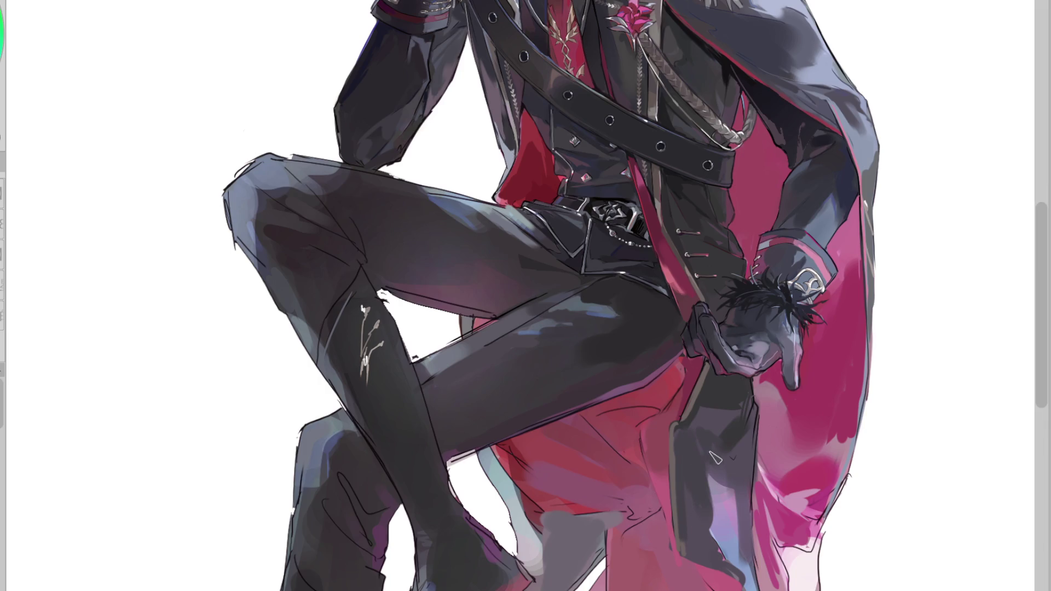
pyautogui.moveTo(714, 458); pyautogui.dragTo(720, 548)
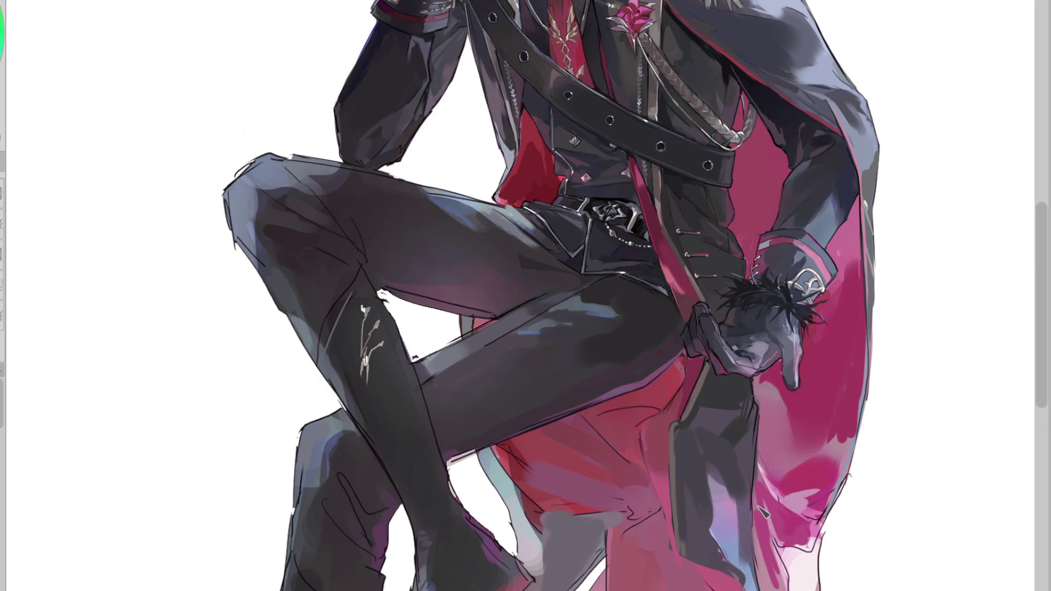
pyautogui.scroll(-2, 750, 189)
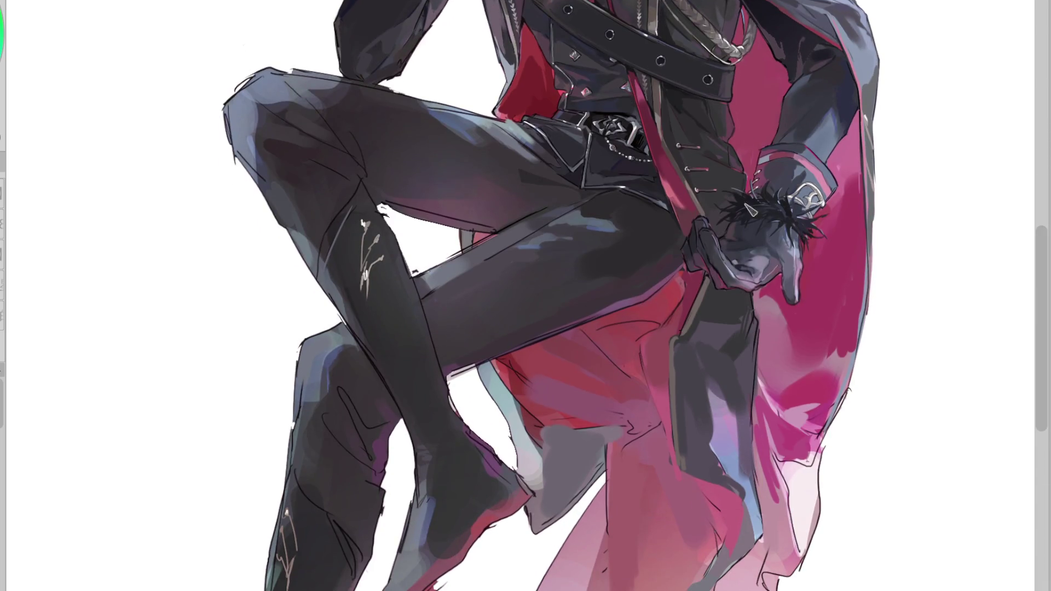
# Step: Brush a lavender highlight down the dark coat tail and refine its shape
pyautogui.moveTo(705, 378); pyautogui.dragTo(707, 471)
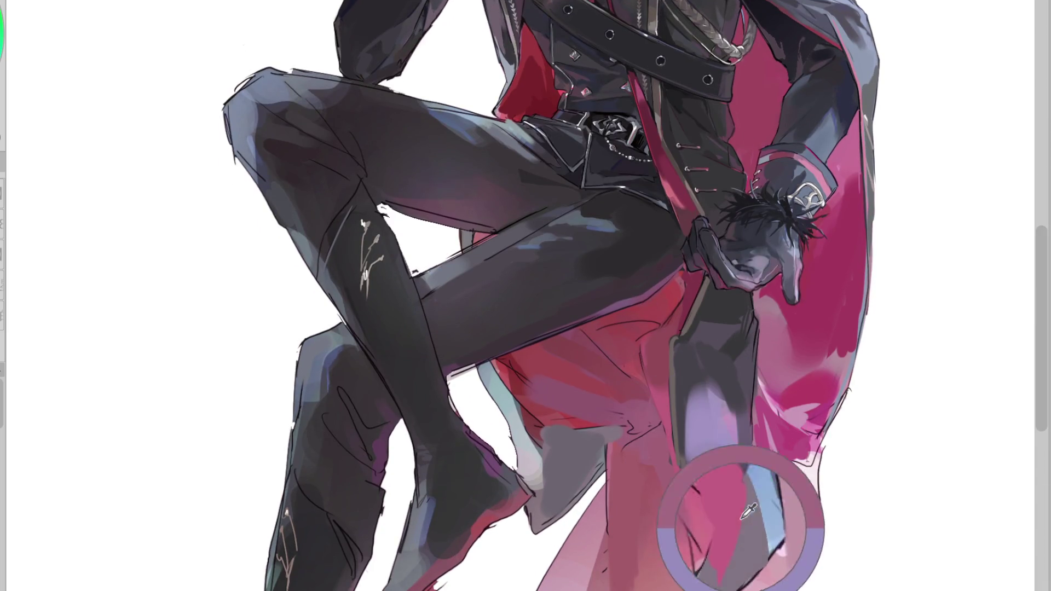
pyautogui.moveTo(723, 389); pyautogui.dragTo(712, 466)
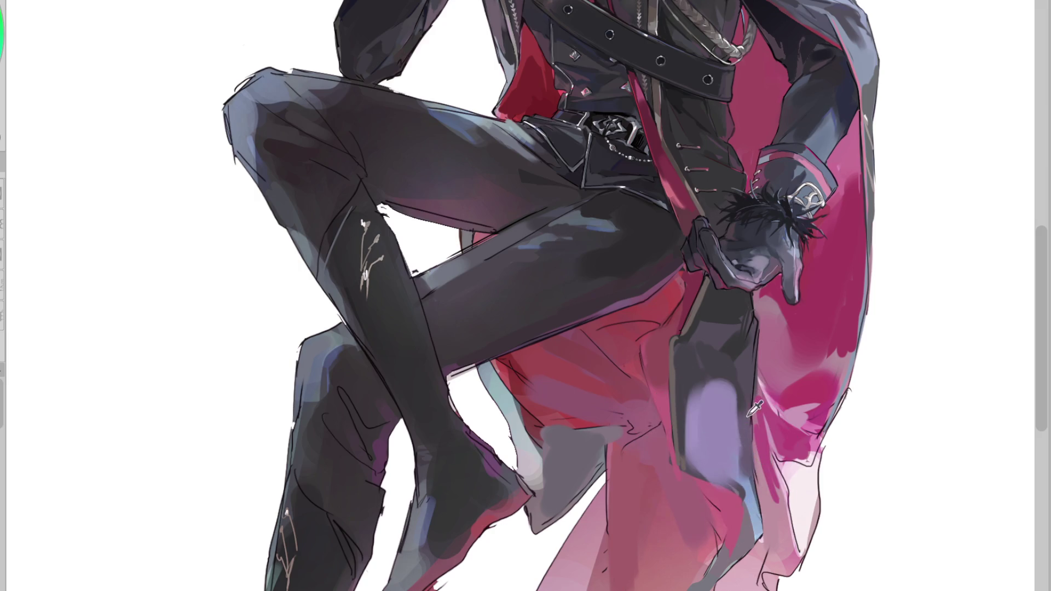
pyautogui.moveTo(755, 415); pyautogui.dragTo(712, 454)
# Step: Resample darker coat tones and widen the lavender patch across the tail with darker diagonal strokes
pyautogui.keyDown('alt'); pyautogui.click(827, 147); pyautogui.keyUp('alt')
pyautogui.keyDown('alt'); pyautogui.click(720, 441); pyautogui.keyUp('alt')
pyautogui.moveTo(712, 389); pyautogui.dragTo(704, 460)
pyautogui.moveTo(723, 408); pyautogui.dragTo(722, 479)
pyautogui.moveTo(744, 377); pyautogui.dragTo(698, 449)
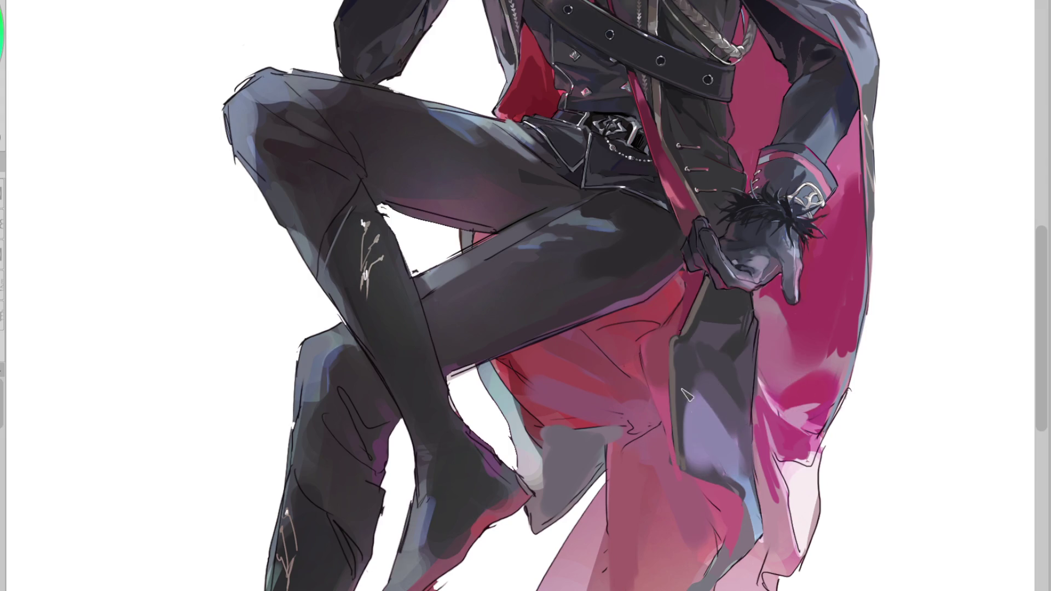
pyautogui.moveTo(681, 381); pyautogui.dragTo(718, 466)
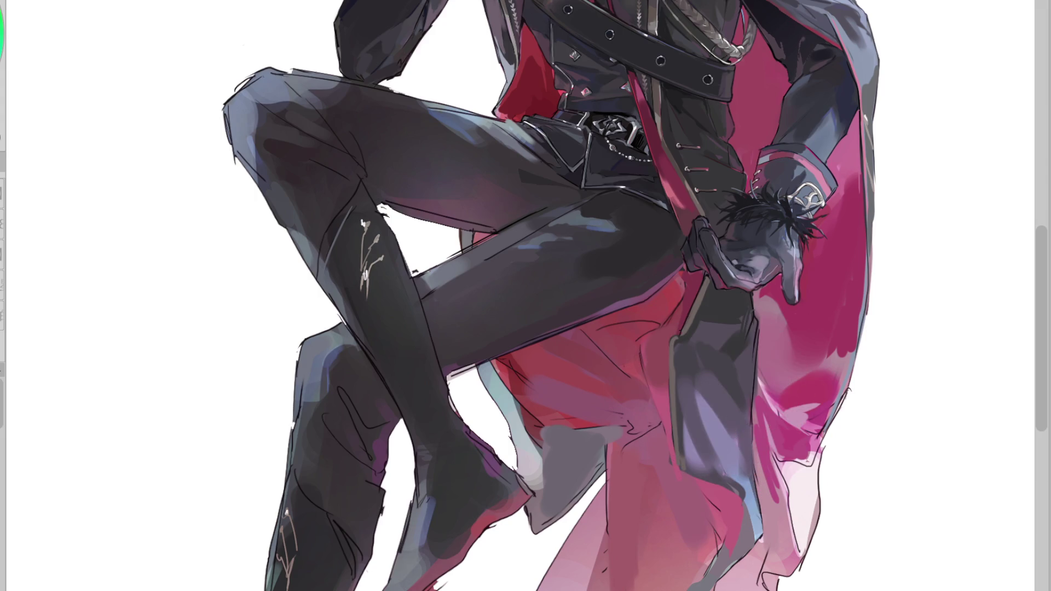
pyautogui.press('h')
pyautogui.keyDown('alt'); pyautogui.click(345, 429); pyautogui.keyUp('alt')
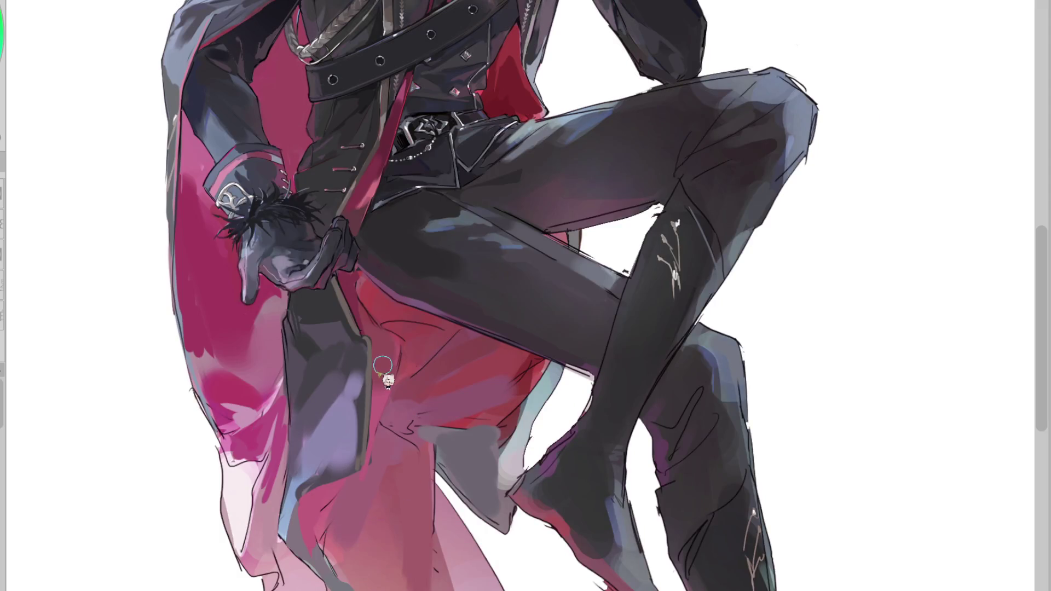
# Step: On the mirrored canvas, sample coat colours and add a faint mauve stroke to the coat
pyautogui.keyDown('alt'); pyautogui.click(367, 404); pyautogui.keyUp('alt')
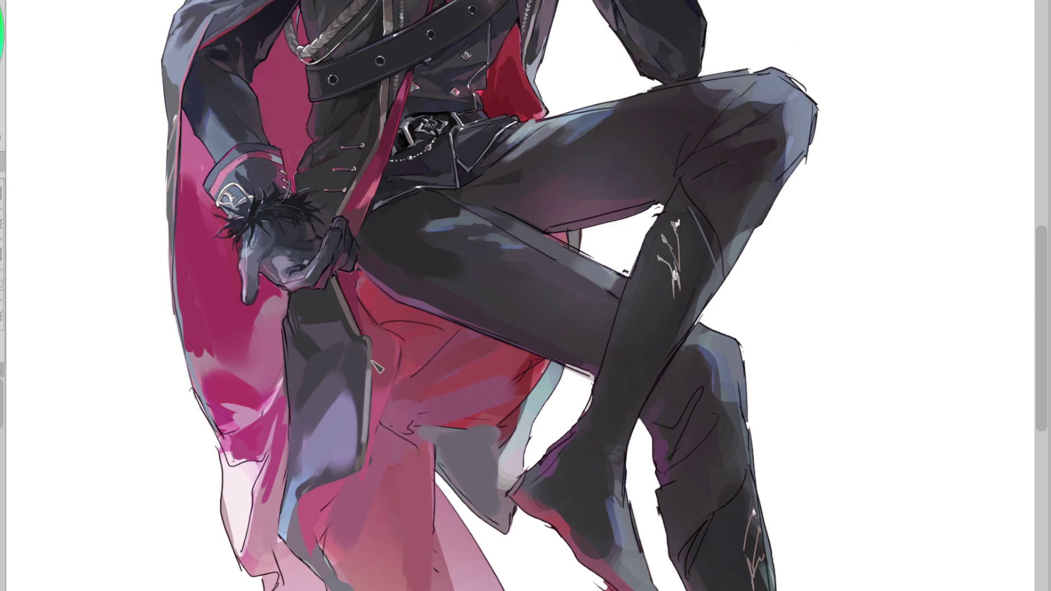
pyautogui.moveTo(400, 370); pyautogui.dragTo(399, 341)
pyautogui.keyDown('alt'); pyautogui.click(367, 361); pyautogui.keyUp('alt')
pyautogui.keyDown('alt'); pyautogui.click(332, 466); pyautogui.keyUp('alt')
pyautogui.keyDown('alt'); pyautogui.click(350, 458); pyautogui.keyUp('alt')
pyautogui.keyDown('alt'); pyautogui.click(306, 513); pyautogui.keyUp('alt')
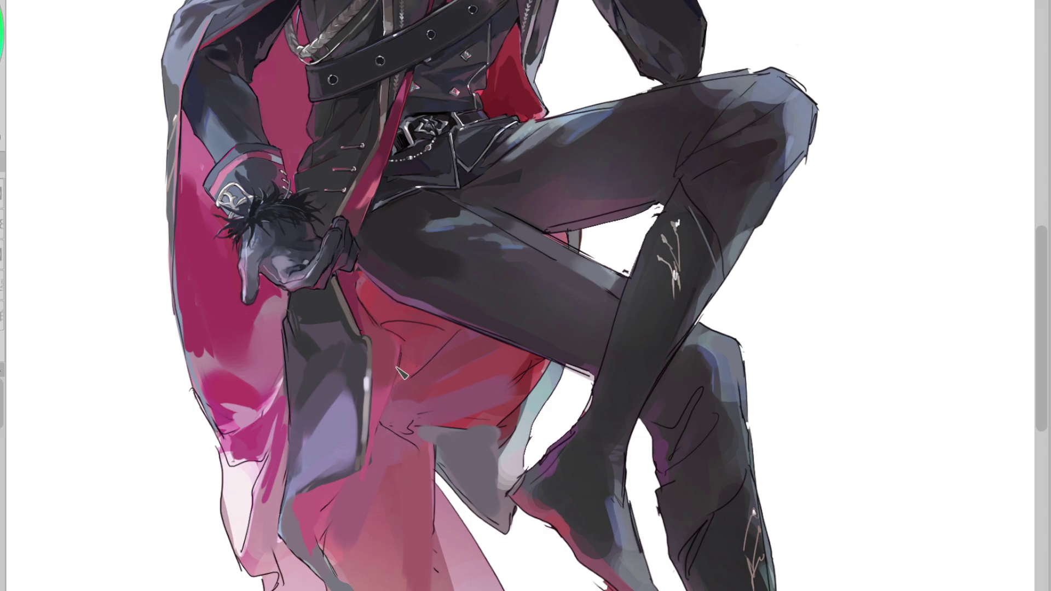
# Step: Paint a dark maroon shadow down the coat edge, undo the extra stroke, and unflip the view
pyautogui.moveTo(402, 373); pyautogui.dragTo(374, 519)
pyautogui.keyDown('alt'); pyautogui.click(390, 347); pyautogui.keyUp('alt')
pyautogui.moveTo(390, 342)
pyautogui.mouseDown()
pyautogui.moveTo(374, 493)
pyautogui.moveTo(343, 512)
pyautogui.mouseUp()
pyautogui.hotkey('ctrl', 'z')
pyautogui.hotkey('ctrl', 'z')
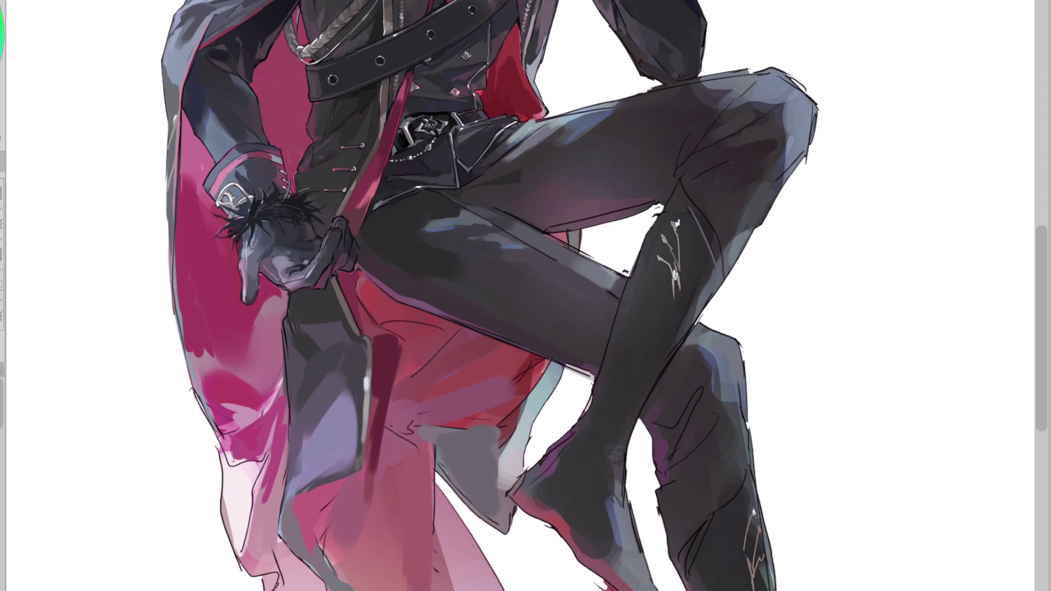
pyautogui.press('h')
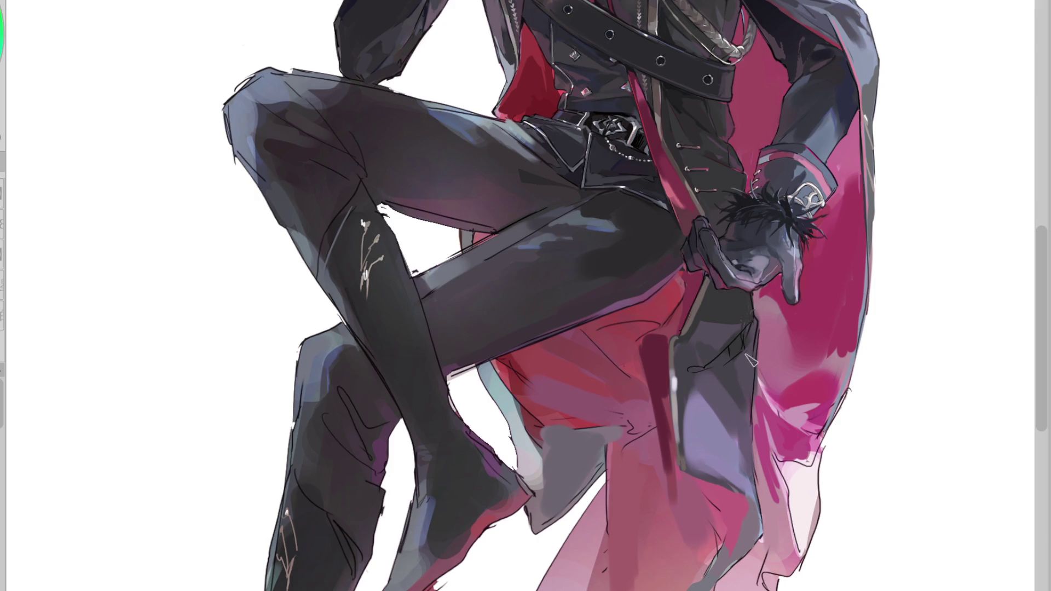
# Step: Draw a dark fold line across the coat tail, outline its lower edge, and add a lavender edge highlight
pyautogui.moveTo(687, 385); pyautogui.dragTo(751, 492)
pyautogui.moveTo(735, 486)
pyautogui.mouseDown()
pyautogui.moveTo(677, 461)
pyautogui.moveTo(691, 482)
pyautogui.mouseUp()
pyautogui.keyDown('alt'); pyautogui.click(713, 465); pyautogui.keyUp('alt')
pyautogui.keyDown('alt'); pyautogui.click(733, 478); pyautogui.keyUp('alt')
# Step: Reshade the lower coat tail with blended dark grey and grey-lavender strokes
pyautogui.moveTo(712, 398); pyautogui.dragTo(698, 422)
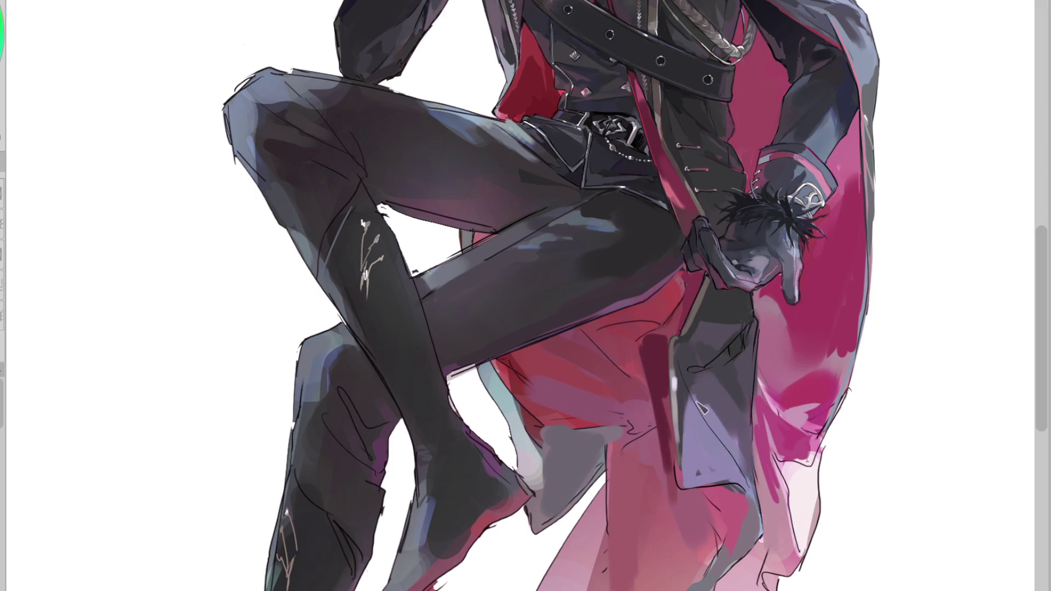
pyautogui.keyDown('alt'); pyautogui.click(739, 454); pyautogui.keyUp('alt')
pyautogui.keyDown('alt'); pyautogui.click(727, 433); pyautogui.keyUp('alt')
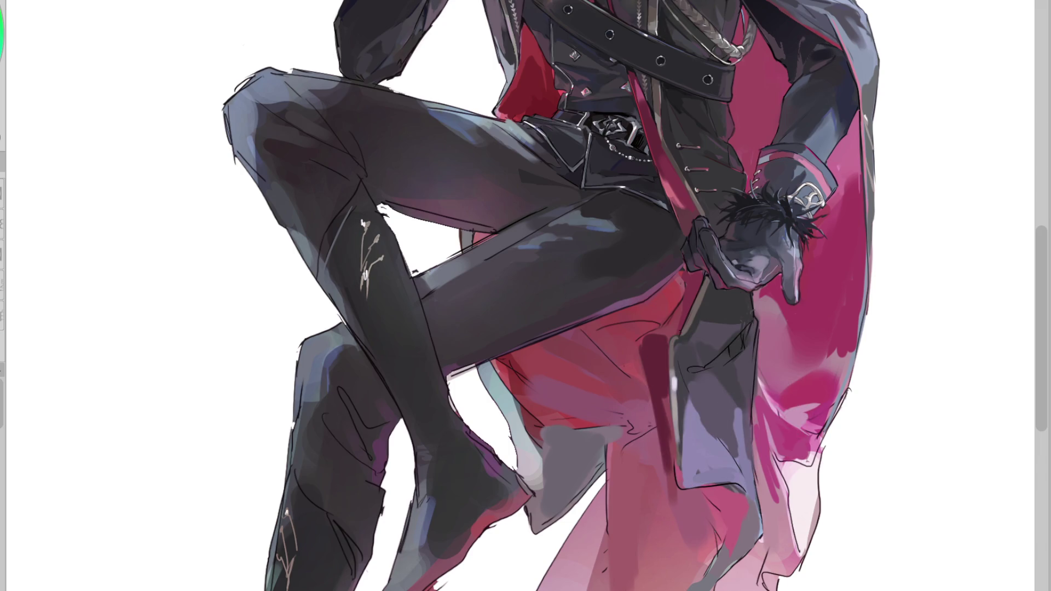
pyautogui.moveTo(695, 408); pyautogui.dragTo(696, 479)
pyautogui.keyDown('alt'); pyautogui.click(685, 401); pyautogui.keyUp('alt')
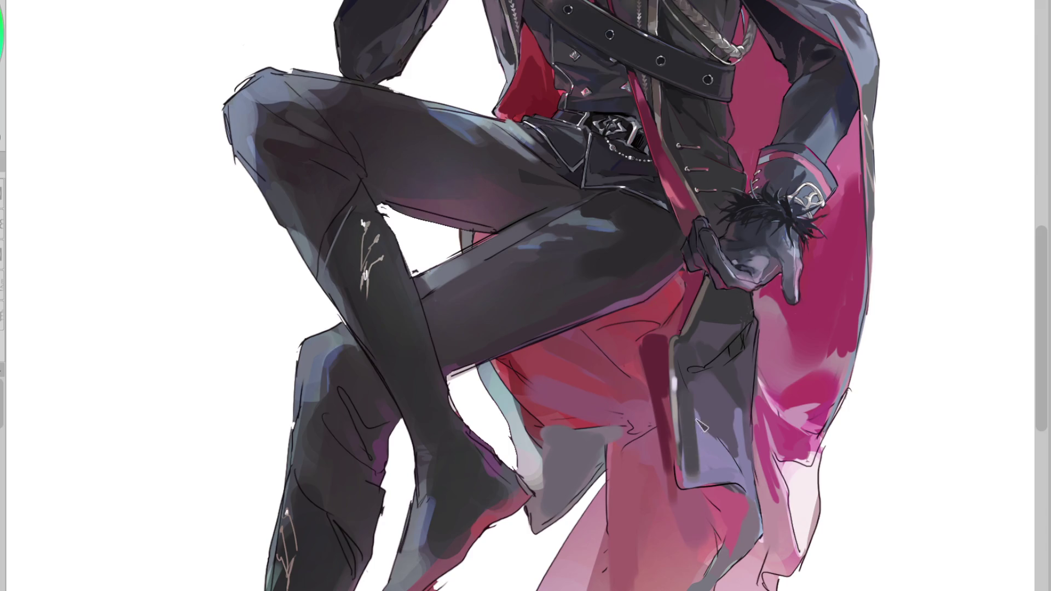
pyautogui.keyDown('alt'); pyautogui.click(820, 123); pyautogui.keyUp('alt')
pyautogui.moveTo(702, 406); pyautogui.dragTo(707, 476)
pyautogui.keyDown('alt'); pyautogui.click(706, 468); pyautogui.keyUp('alt')
pyautogui.moveTo(703, 423); pyautogui.dragTo(707, 485)
pyautogui.keyDown('alt'); pyautogui.click(713, 467); pyautogui.keyUp('alt')
pyautogui.moveTo(698, 419); pyautogui.dragTo(701, 484)
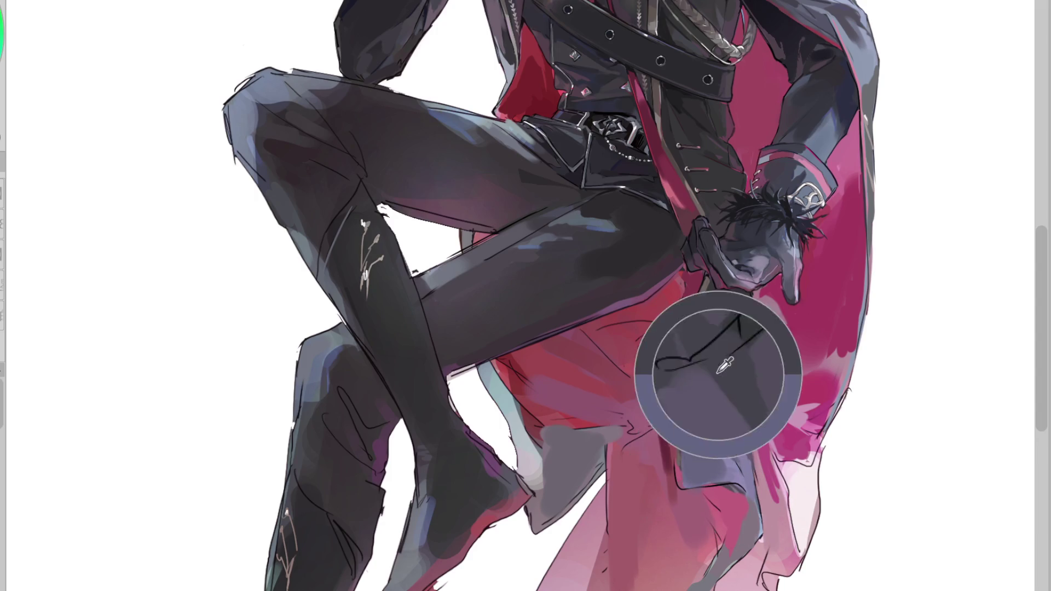
# Step: Add a short dark stroke near the top of the coat tail and sample surrounding coat tones
pyautogui.keyDown('alt'); pyautogui.click(758, 325); pyautogui.keyUp('alt')
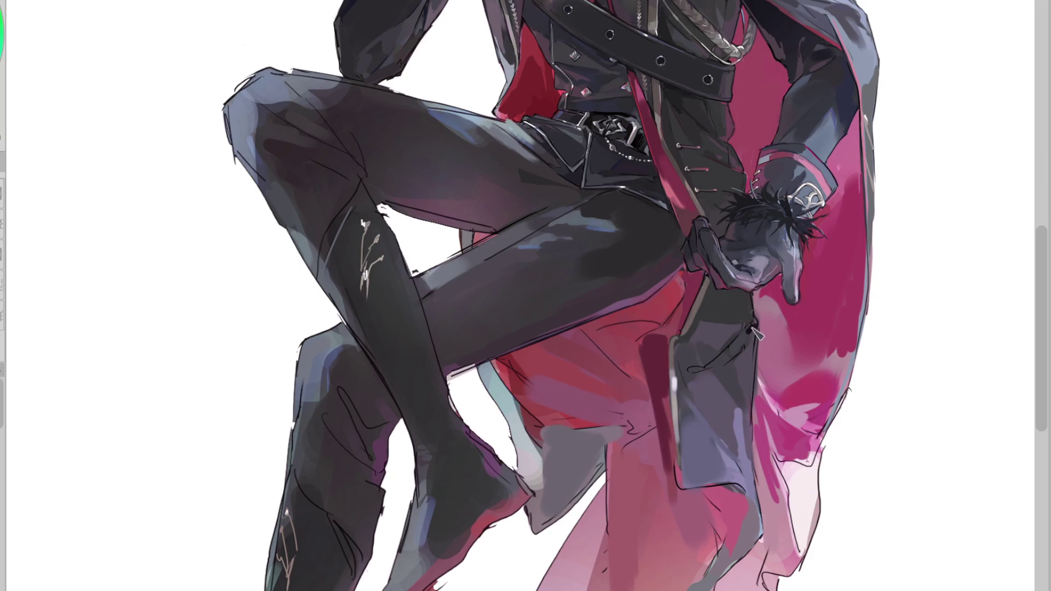
pyautogui.moveTo(749, 331); pyautogui.dragTo(753, 338)
pyautogui.keyDown('alt'); pyautogui.click(727, 345); pyautogui.keyUp('alt')
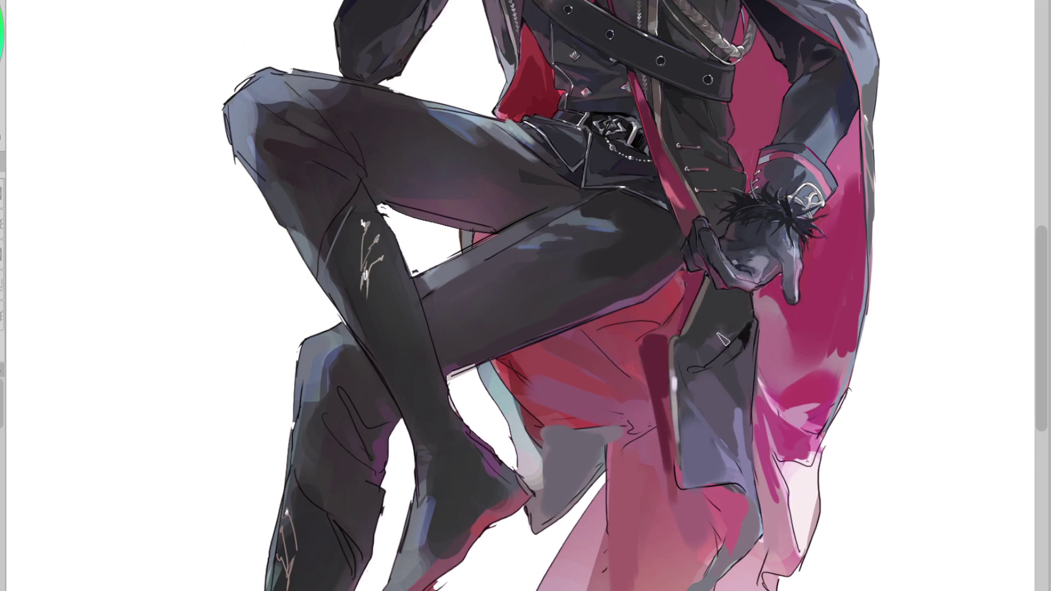
pyautogui.keyDown('alt'); pyautogui.click(692, 327); pyautogui.keyUp('alt')
pyautogui.keyDown('alt'); pyautogui.click(701, 352); pyautogui.keyUp('alt')
pyautogui.keyDown('alt'); pyautogui.click(710, 357); pyautogui.keyUp('alt')
pyautogui.keyDown('alt'); pyautogui.click(711, 335); pyautogui.keyUp('alt')
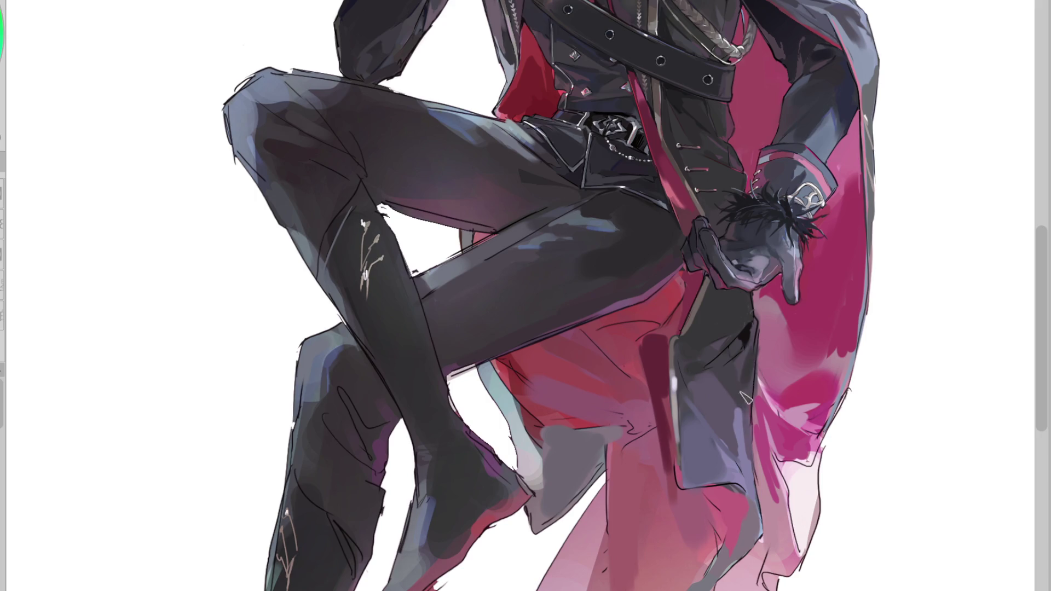
# Step: Shade the coat panel in dark grey, reworking the lower area and darkening its bottom edge
pyautogui.moveTo(742, 388)
pyautogui.mouseDown()
pyautogui.moveTo(712, 384)
pyautogui.moveTo(733, 440)
pyautogui.moveTo(746, 446)
pyautogui.mouseUp()
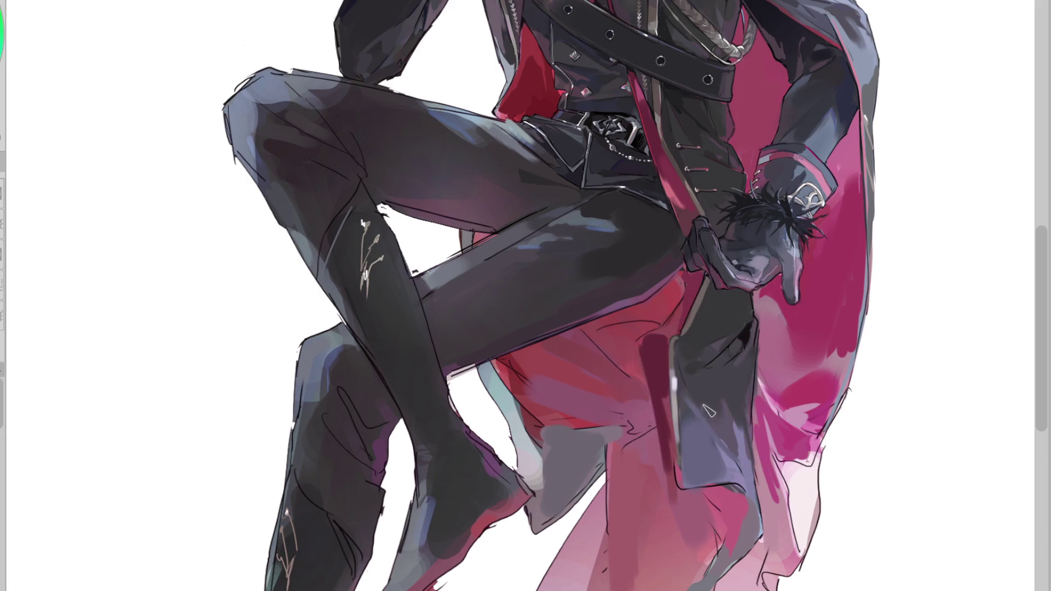
pyautogui.keyDown('alt'); pyautogui.click(681, 399); pyautogui.keyUp('alt')
pyautogui.moveTo(692, 422); pyautogui.dragTo(712, 485)
pyautogui.hotkey('ctrl', 'z')
pyautogui.moveTo(707, 418); pyautogui.dragTo(731, 442)
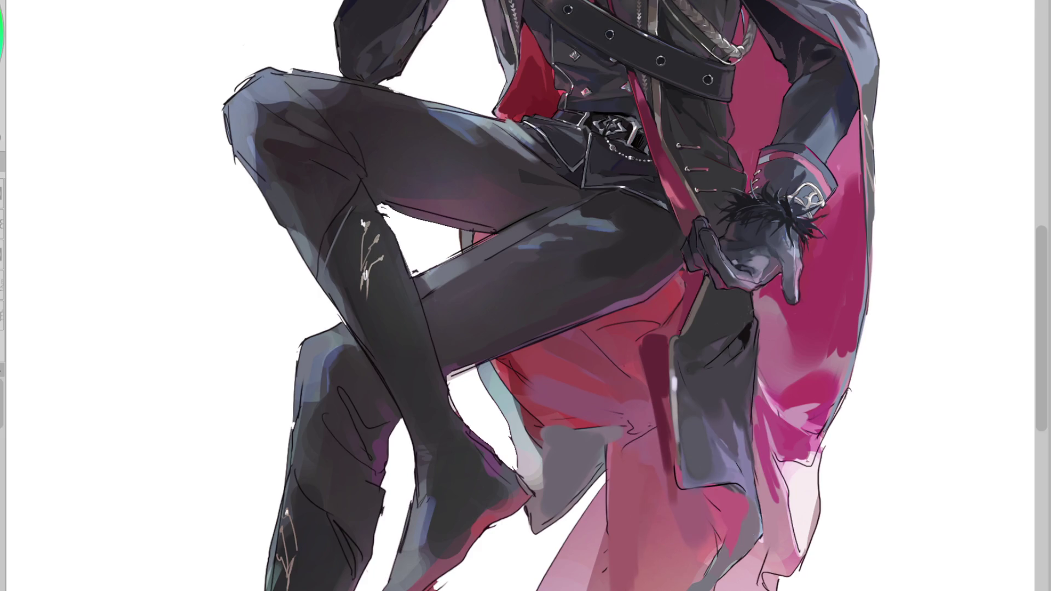
pyautogui.moveTo(736, 542)
pyautogui.mouseDown()
pyautogui.moveTo(755, 515)
pyautogui.moveTo(682, 427)
pyautogui.moveTo(686, 491)
pyautogui.mouseUp()
# Step: Sample cape reds and brush light pink highlight strokes onto the cape below the thigh
pyautogui.keyDown('alt'); pyautogui.click(680, 305); pyautogui.keyUp('alt')
pyautogui.keyDown('alt'); pyautogui.click(646, 301); pyautogui.keyUp('alt')
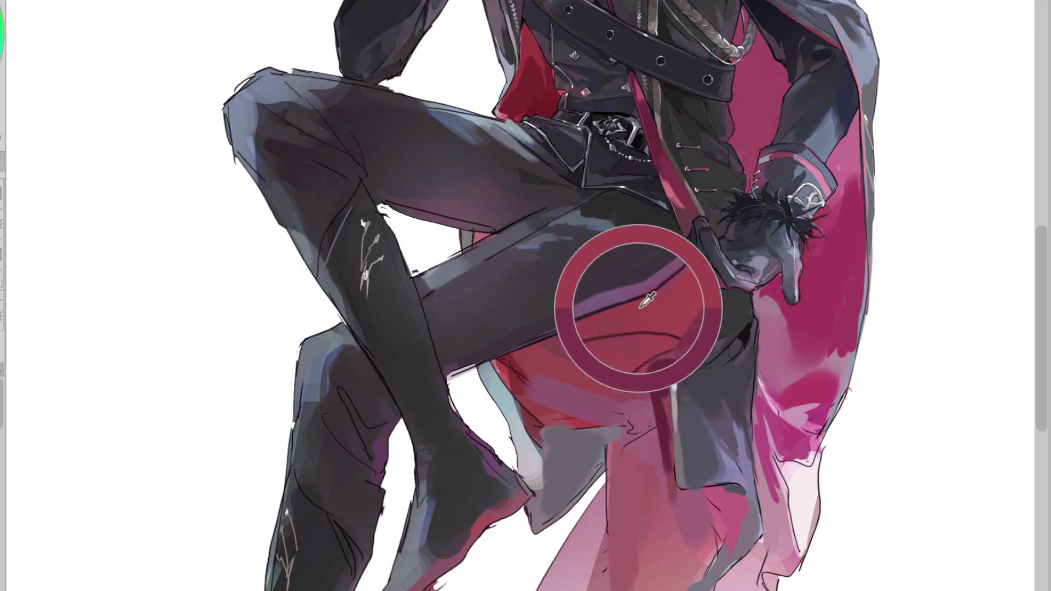
pyautogui.keyDown('alt'); pyautogui.click(601, 371); pyautogui.keyUp('alt')
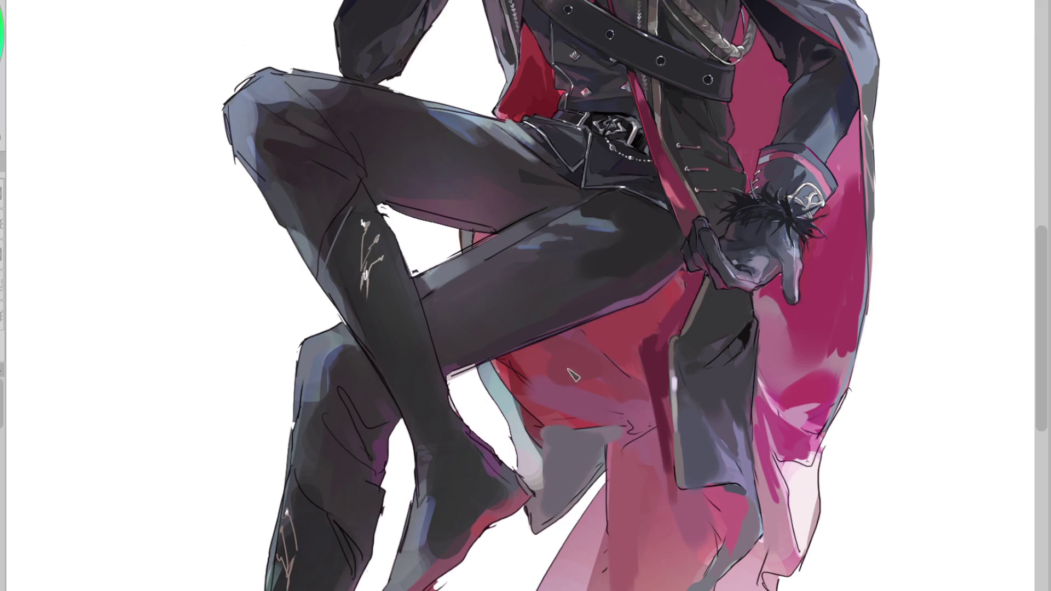
pyautogui.keyDown('alt'); pyautogui.click(599, 411); pyautogui.keyUp('alt')
pyautogui.keyDown('alt'); pyautogui.click(598, 410); pyautogui.keyUp('alt')
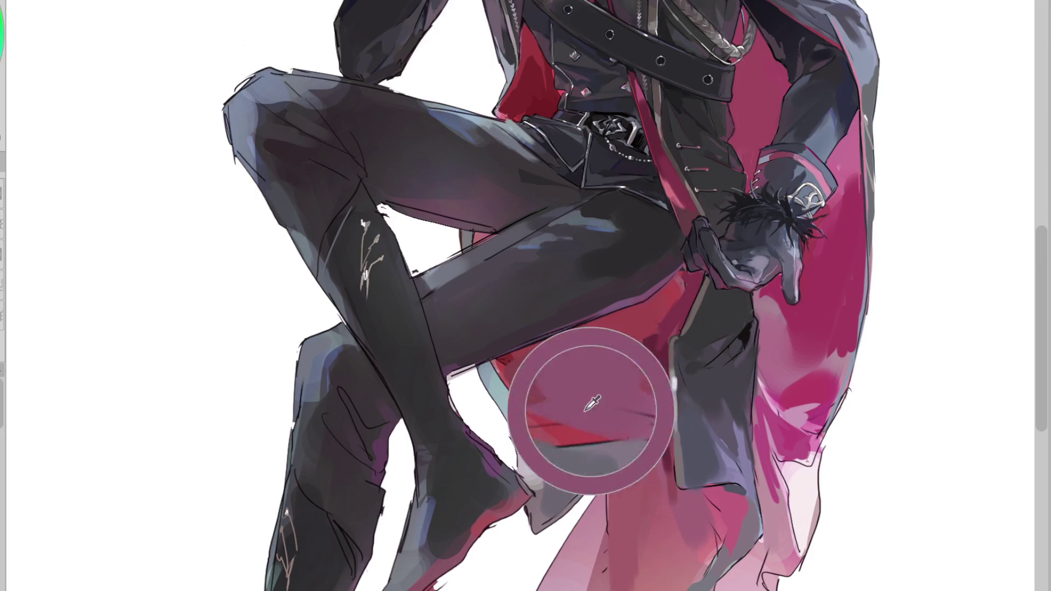
pyautogui.keyDown('alt'); pyautogui.click(531, 420); pyautogui.keyUp('alt')
pyautogui.moveTo(564, 455); pyautogui.dragTo(542, 438)
pyautogui.moveTo(547, 395); pyautogui.dragTo(545, 441)
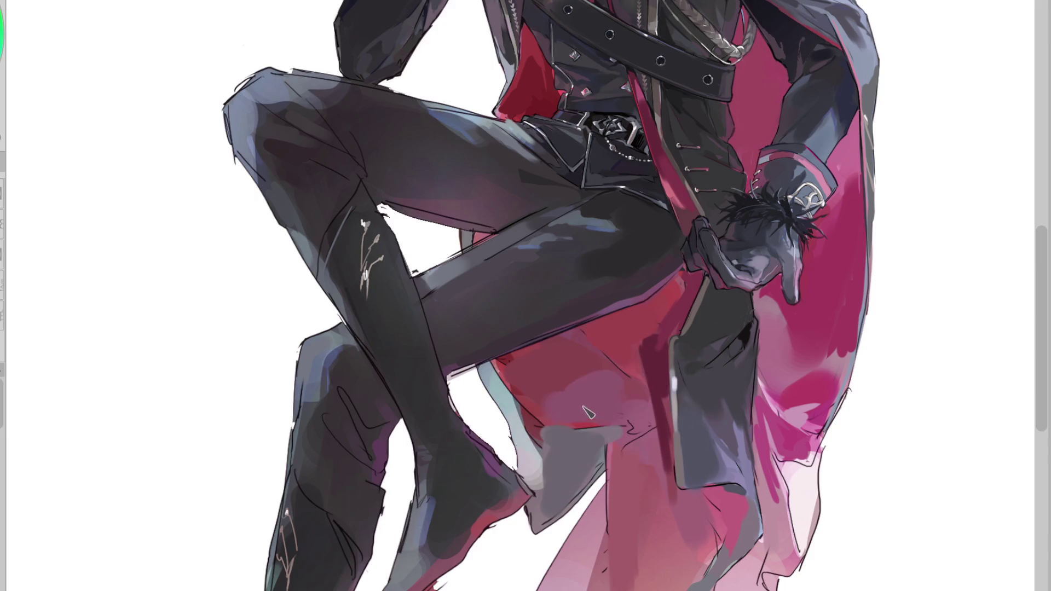
pyautogui.keyDown('alt'); pyautogui.click(531, 376); pyautogui.keyUp('alt')
pyautogui.moveTo(558, 471); pyautogui.dragTo(589, 451)
# Step: Fill a dark red triangular shadow on the cape and paint darker red under the thigh
pyautogui.keyDown('alt'); pyautogui.click(535, 411); pyautogui.keyUp('alt')
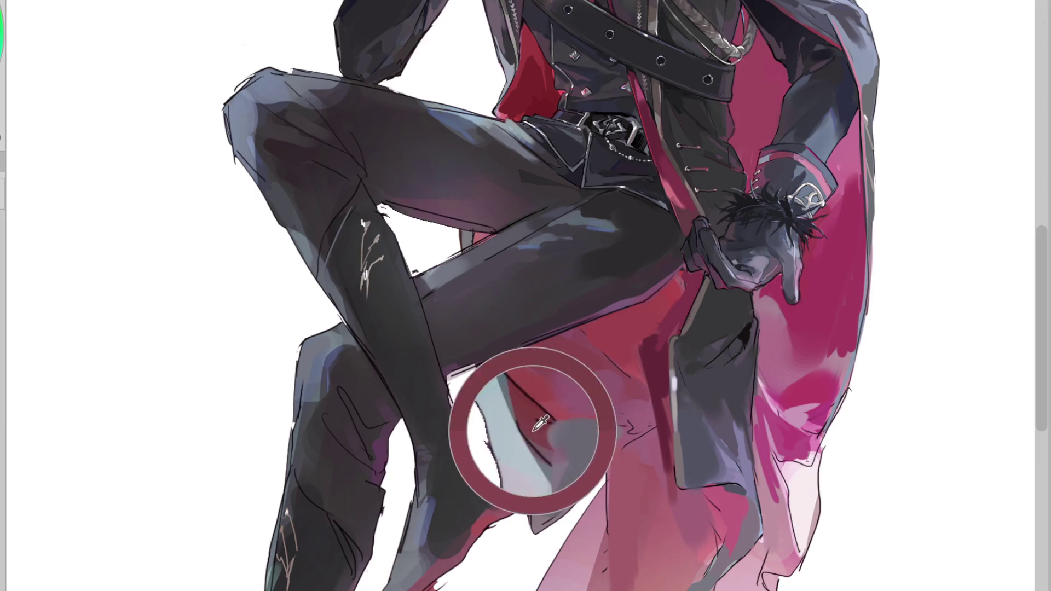
pyautogui.moveTo(507, 369)
pyautogui.mouseDown()
pyautogui.moveTo(641, 411)
pyautogui.moveTo(602, 443)
pyautogui.mouseUp()
pyautogui.keyDown('alt'); pyautogui.click(598, 336); pyautogui.keyUp('alt')
pyautogui.keyDown('alt'); pyautogui.click(591, 364); pyautogui.keyUp('alt')
pyautogui.moveTo(569, 351); pyautogui.dragTo(606, 340)
# Step: Sample the lower cape colour and soften the cape hem with light pink upward strokes
pyautogui.scroll(-2, 481, 462)
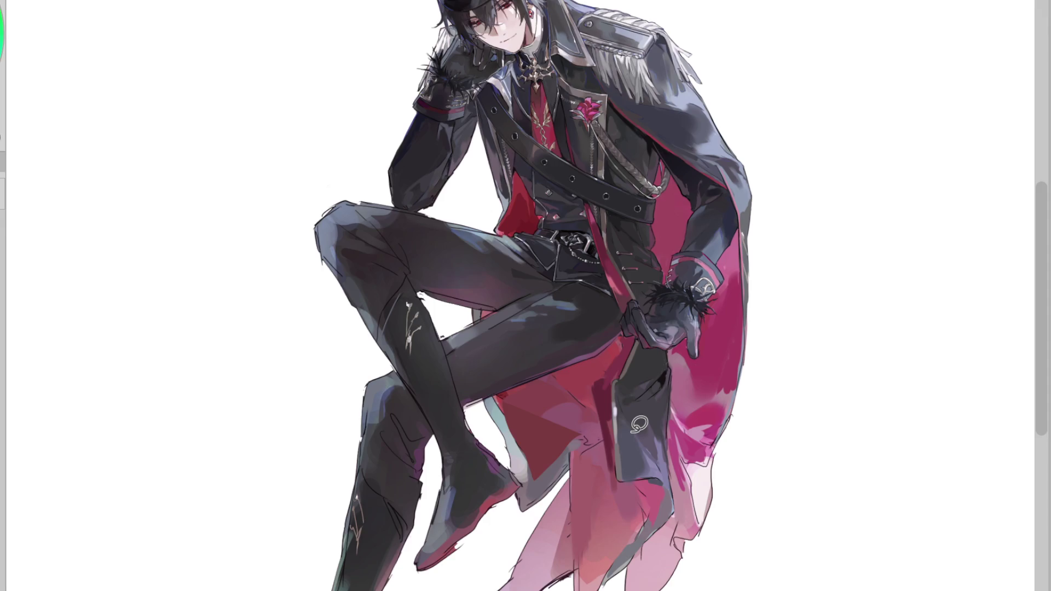
pyautogui.keyDown('alt'); pyautogui.click(643, 511); pyautogui.keyUp('alt')
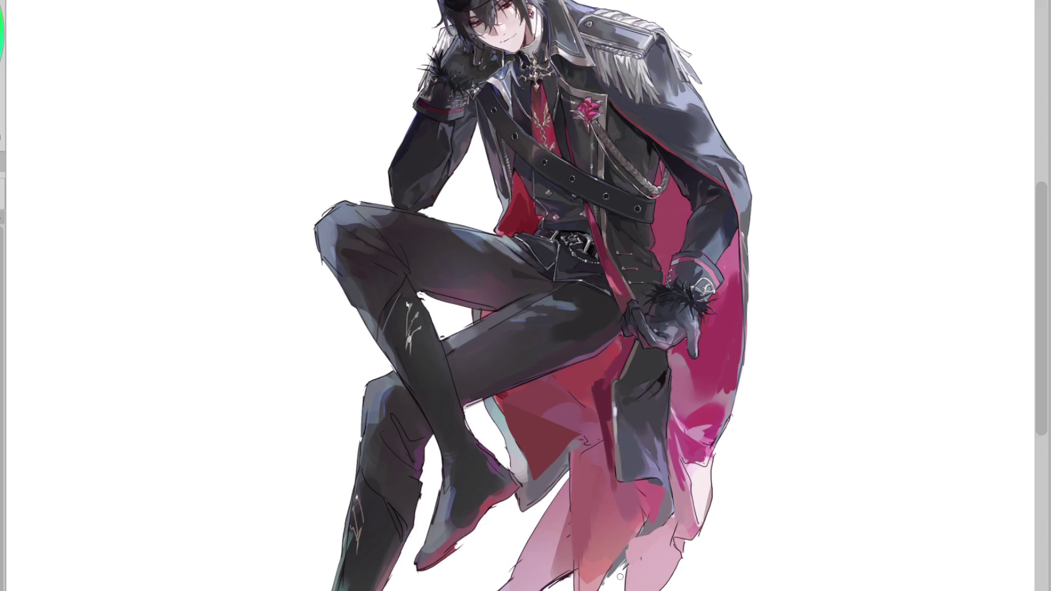
pyautogui.moveTo(613, 579); pyautogui.dragTo(619, 565)
pyautogui.moveTo(597, 585)
pyautogui.mouseDown()
pyautogui.moveTo(613, 567)
pyautogui.moveTo(564, 589)
pyautogui.moveTo(618, 562)
pyautogui.mouseUp()
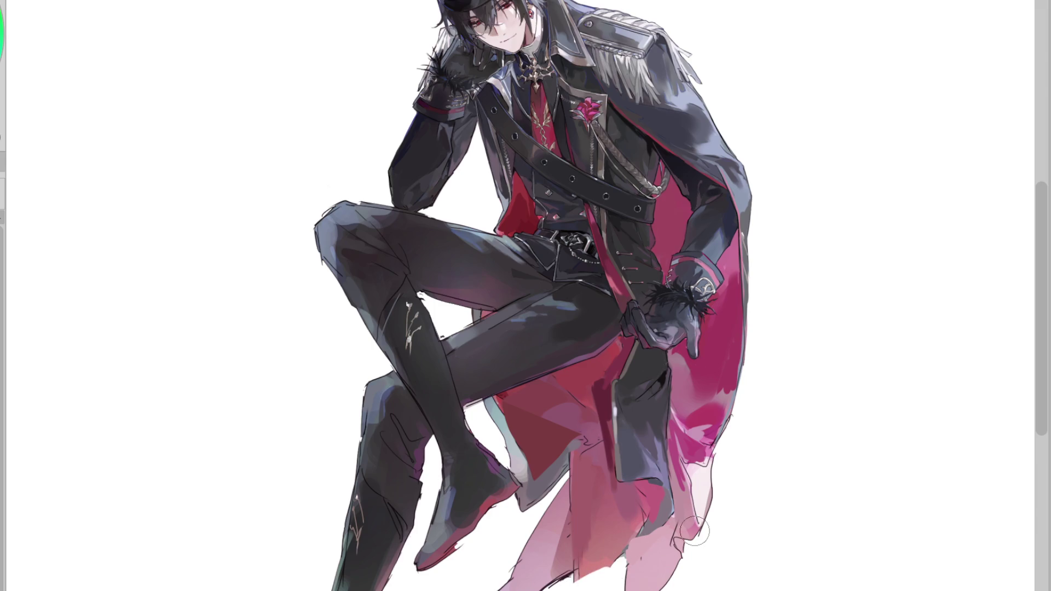
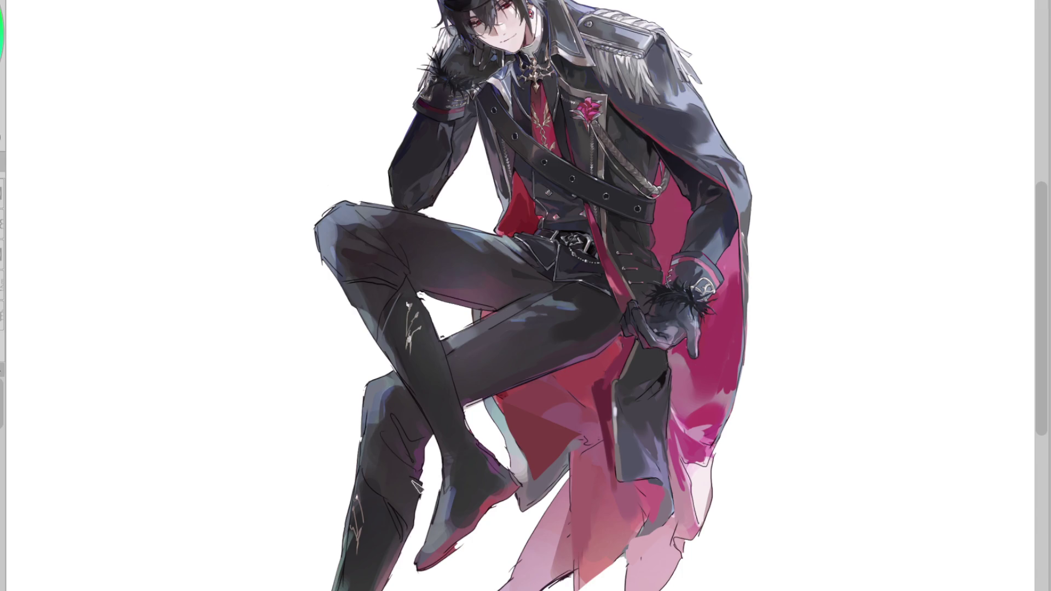
# Step: Redraw the dark line along the lower boot until it sits right
pyautogui.moveTo(421, 480); pyautogui.dragTo(360, 451)
pyautogui.hotkey('ctrl', 'z')
pyautogui.moveTo(422, 481); pyautogui.dragTo(361, 460)
pyautogui.hotkey('ctrl', 'z')
pyautogui.moveTo(417, 487); pyautogui.dragTo(370, 452)
# Step: Add a white knee mark, extend the thigh crease, and repaint the shin highlight as a line with a loop
pyautogui.click(419, 294)
pyautogui.moveTo(335, 284)
pyautogui.mouseDown()
pyautogui.moveTo(362, 280)
pyautogui.moveTo(344, 296)
pyautogui.moveTo(362, 283)
pyautogui.mouseUp()
pyautogui.keyDown('alt'); pyautogui.click(411, 331); pyautogui.keyUp('alt')
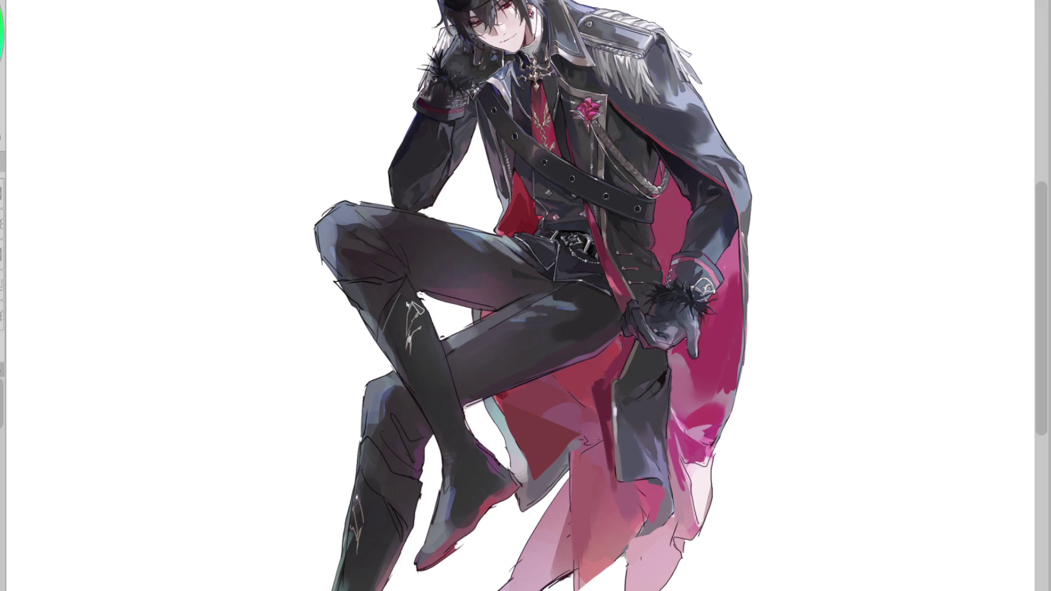
pyautogui.keyDown('alt'); pyautogui.click(411, 307); pyautogui.keyUp('alt')
pyautogui.moveTo(395, 275)
pyautogui.mouseDown()
pyautogui.moveTo(385, 331)
pyautogui.moveTo(411, 346)
pyautogui.mouseUp()
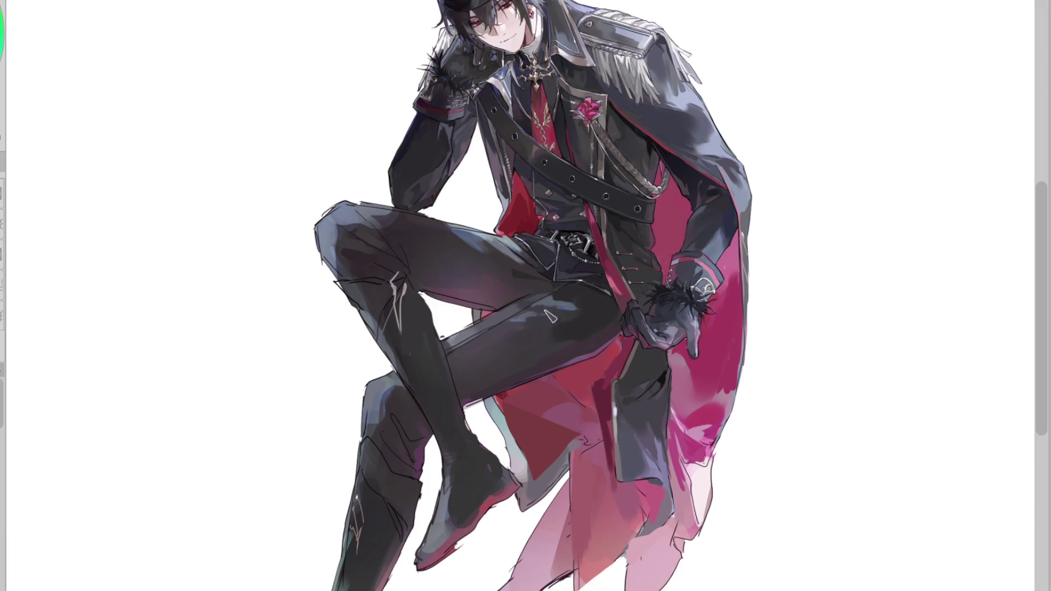
pyautogui.moveTo(470, 350); pyautogui.dragTo(527, 296)
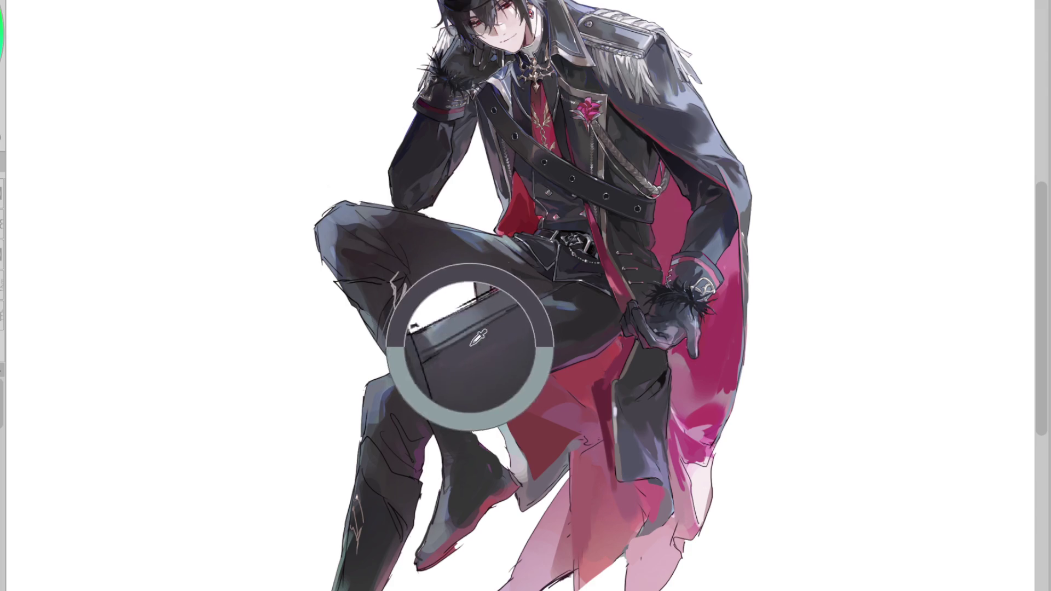
# Step: Sample colours from the thigh and cape and add a small grey stroke at the coat's tip
pyautogui.click(518, 305)
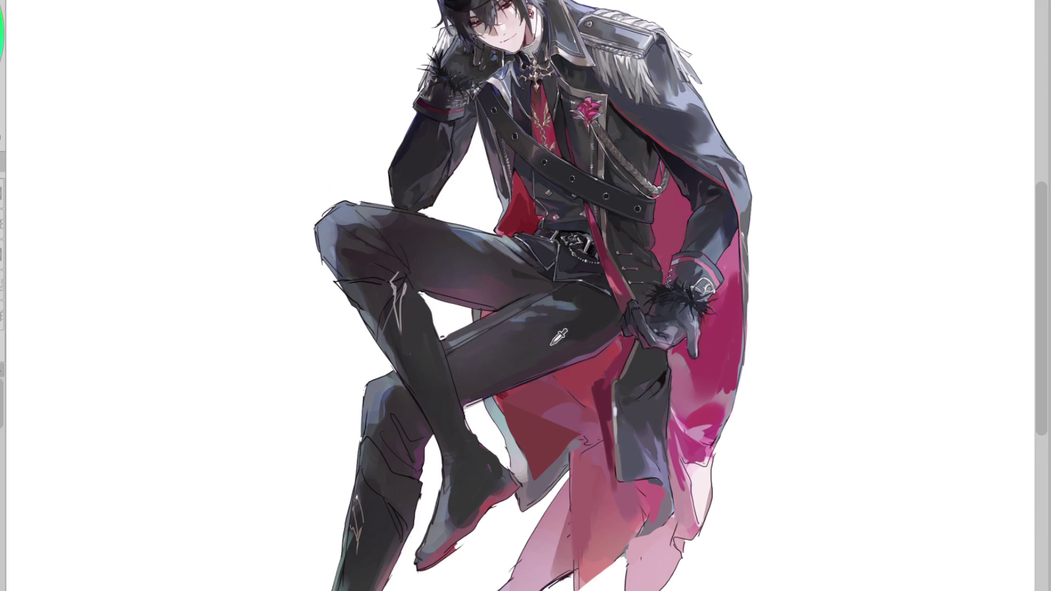
pyautogui.click(592, 319)
pyautogui.click(648, 430)
pyautogui.moveTo(635, 485)
pyautogui.mouseDown()
pyautogui.moveTo(663, 502)
pyautogui.moveTo(666, 512)
pyautogui.moveTo(649, 513)
pyautogui.mouseUp()
# Step: Draw dark lines along the red strap's edge, a wavy line on the coat's lower edge, and short hem lines
pyautogui.moveTo(608, 380); pyautogui.dragTo(596, 418)
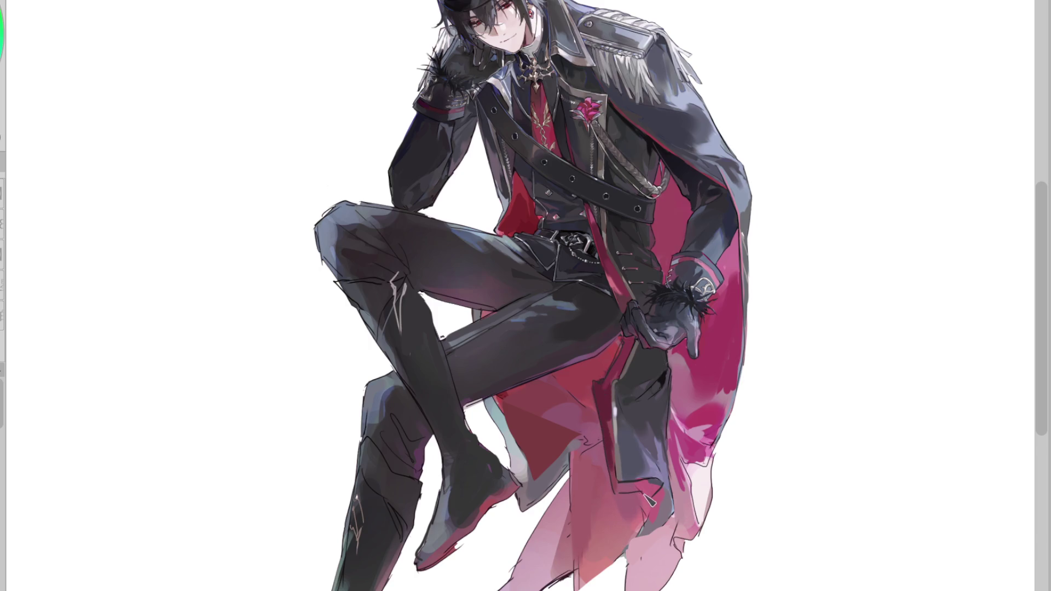
pyautogui.moveTo(645, 518); pyautogui.dragTo(611, 560)
pyautogui.moveTo(608, 408); pyautogui.dragTo(583, 471)
pyautogui.moveTo(605, 429); pyautogui.dragTo(581, 455)
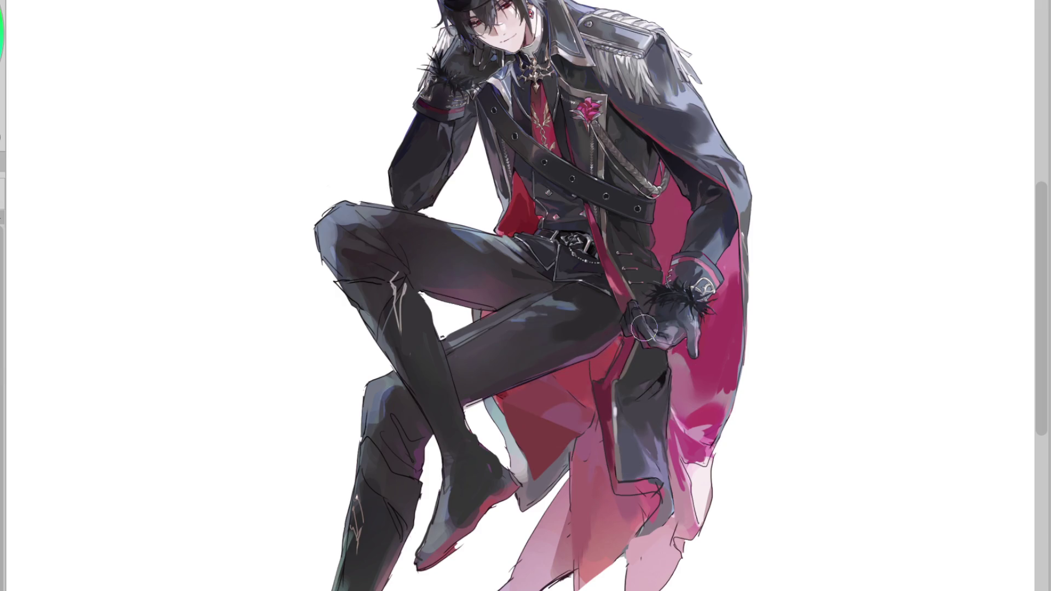
pyautogui.press('h')
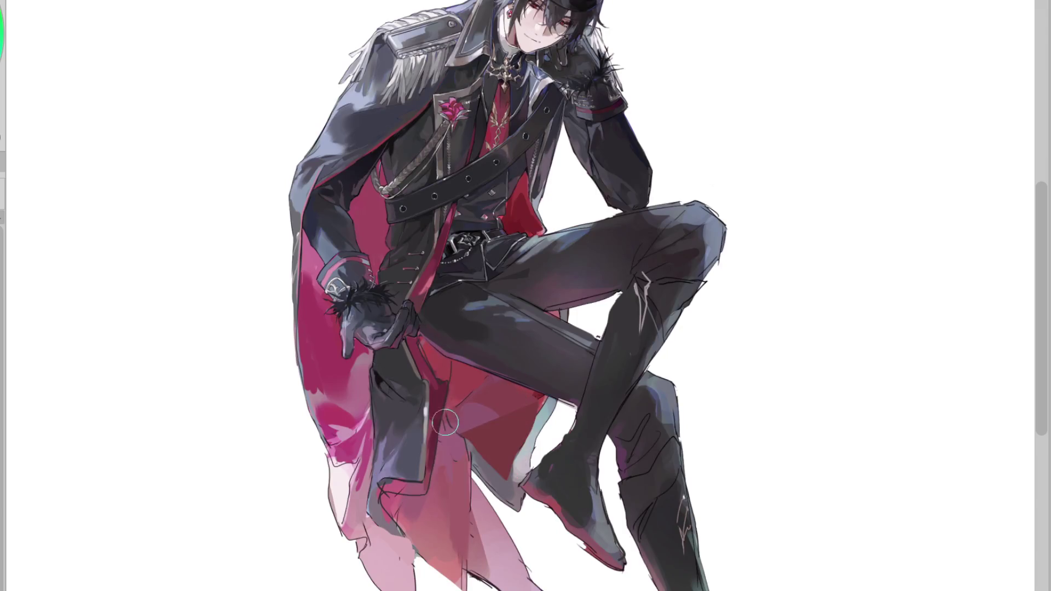
# Step: Sample the coat's reds and pink, then paint darker red along the lower coat flap's edge
pyautogui.keyDown('alt'); pyautogui.click(405, 493); pyautogui.keyUp('alt')
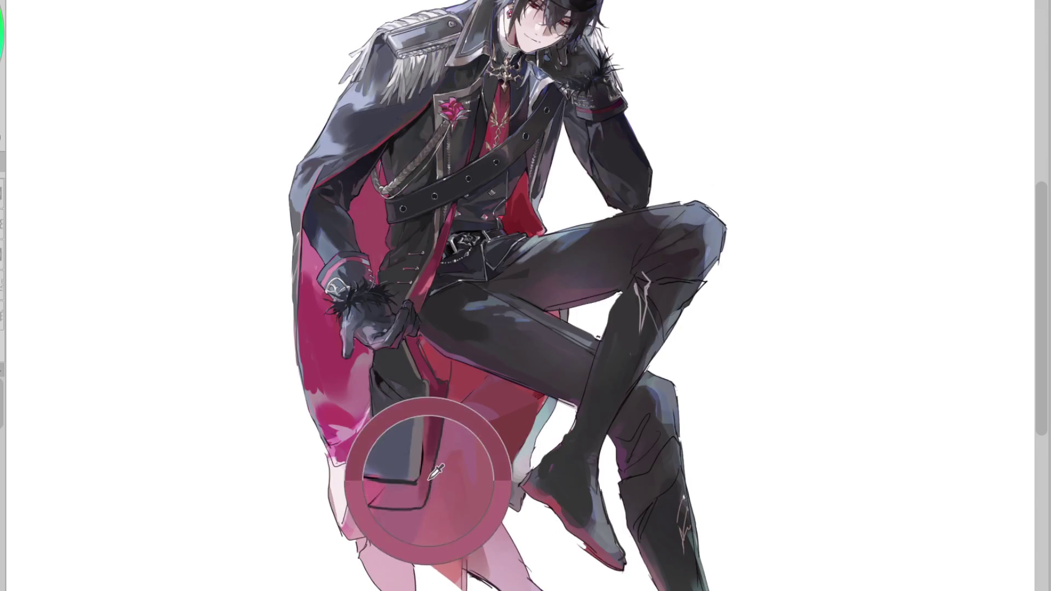
pyautogui.keyDown('alt'); pyautogui.click(407, 515); pyautogui.keyUp('alt')
pyautogui.keyDown('alt'); pyautogui.click(406, 516); pyautogui.keyUp('alt')
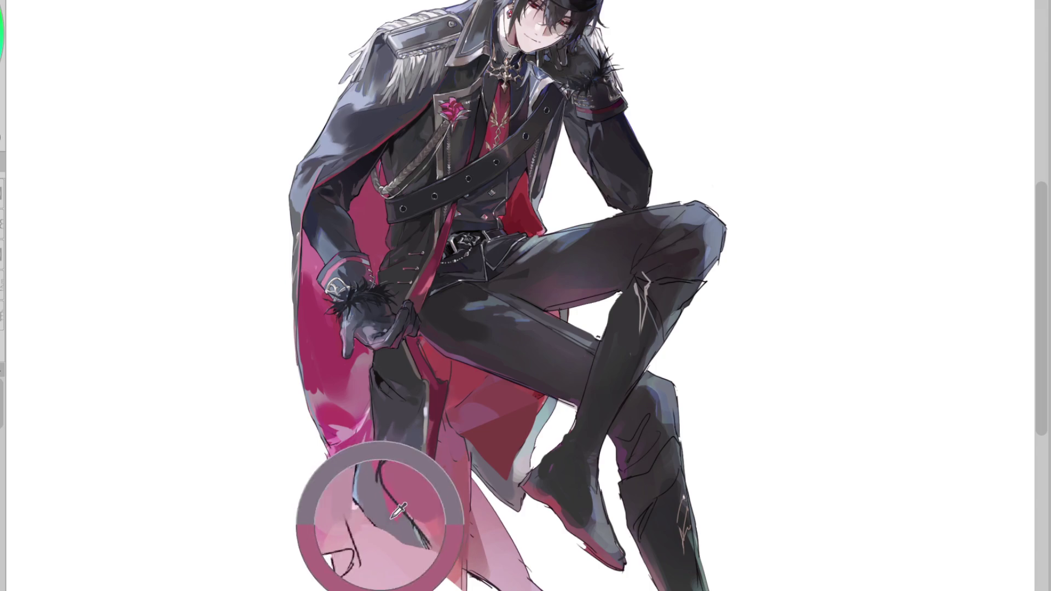
pyautogui.keyDown('alt'); pyautogui.click(379, 485); pyautogui.keyUp('alt')
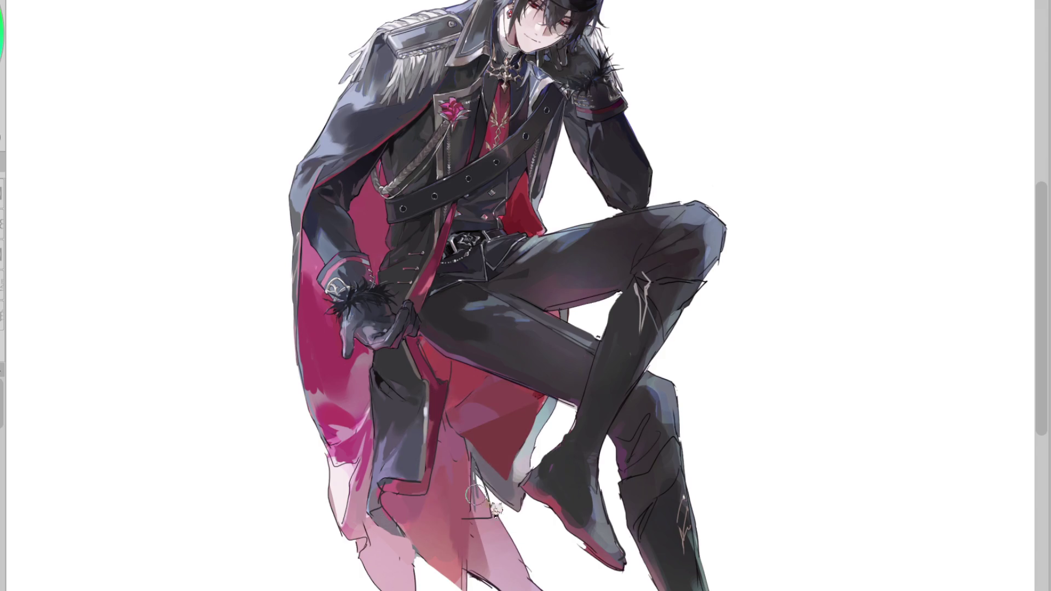
pyautogui.keyDown('alt'); pyautogui.click(379, 546); pyautogui.keyUp('alt')
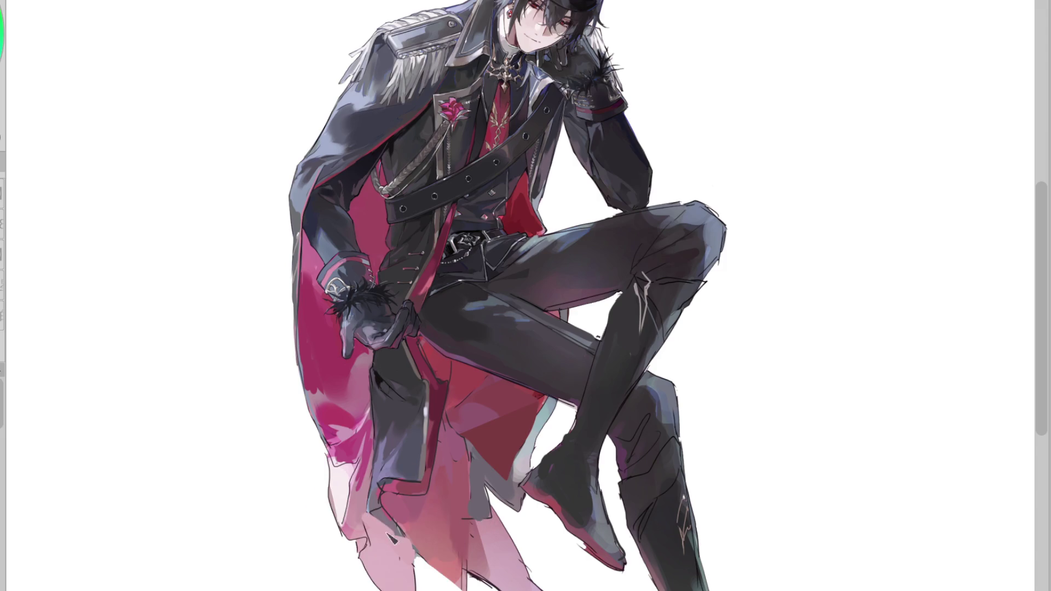
pyautogui.keyDown('alt'); pyautogui.click(401, 505); pyautogui.keyUp('alt')
pyautogui.moveTo(386, 489); pyautogui.dragTo(422, 493)
pyautogui.moveTo(384, 517); pyautogui.dragTo(419, 493)
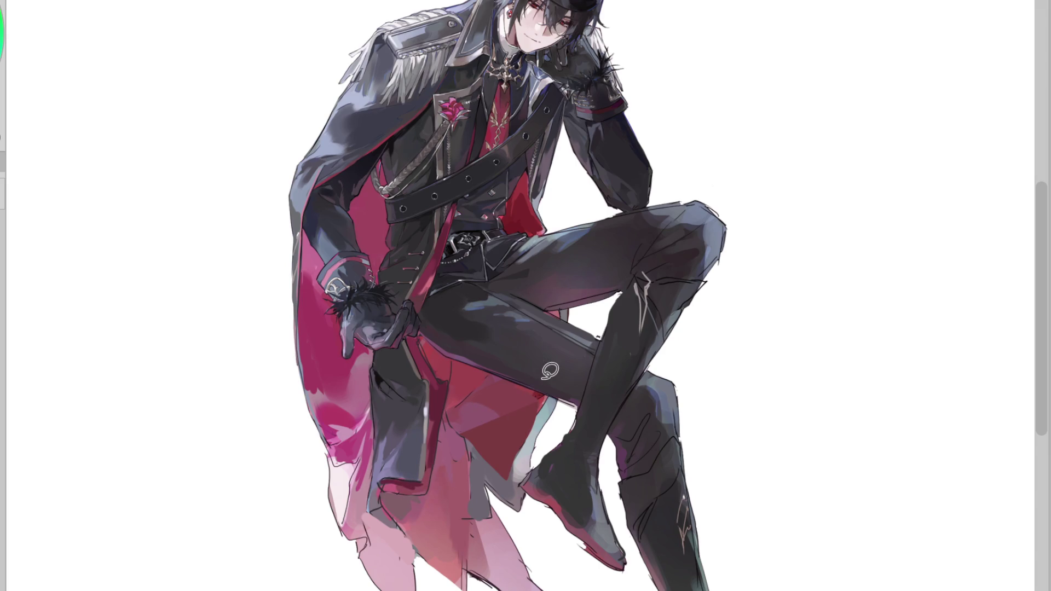
pyautogui.press('h')
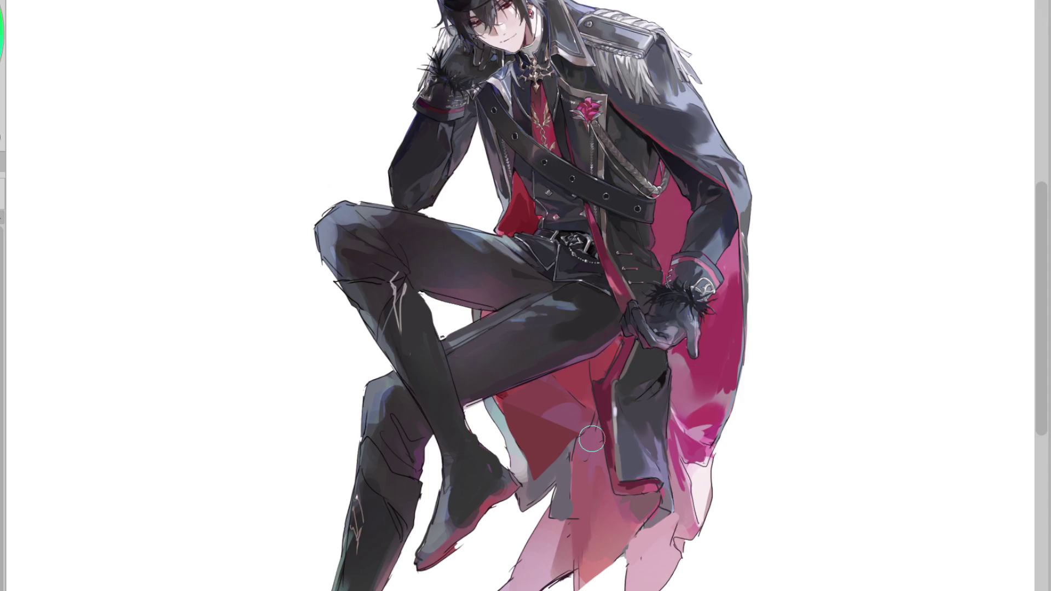
# Step: Switch tools and sample several reds from the cape and cloak
pyautogui.press('o')
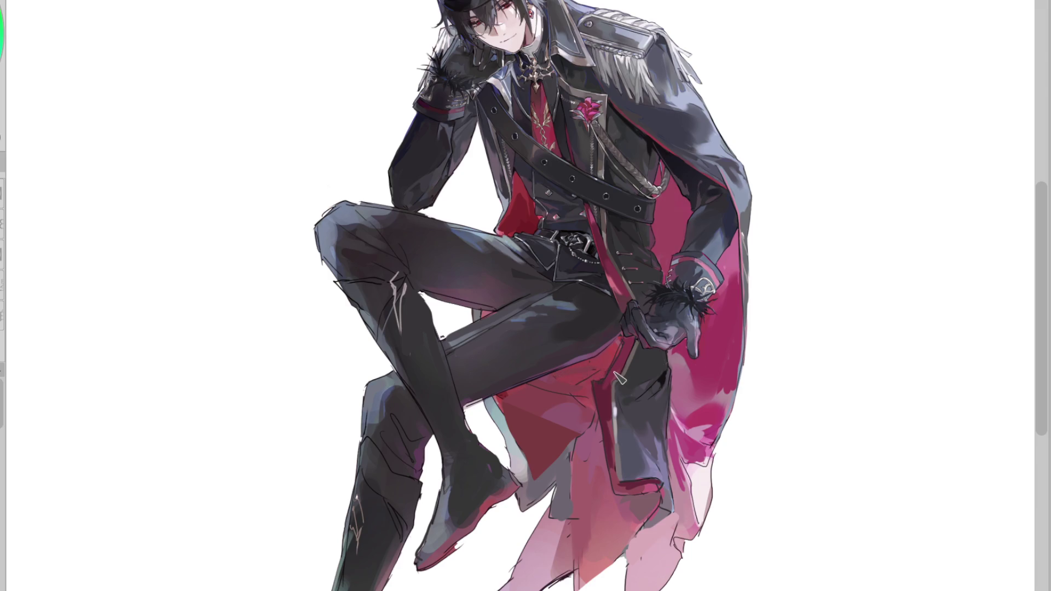
pyautogui.moveTo(511, 406)
pyautogui.mouseDown()
pyautogui.moveTo(499, 406)
pyautogui.moveTo(509, 400)
pyautogui.mouseUp()
pyautogui.click(516, 397)
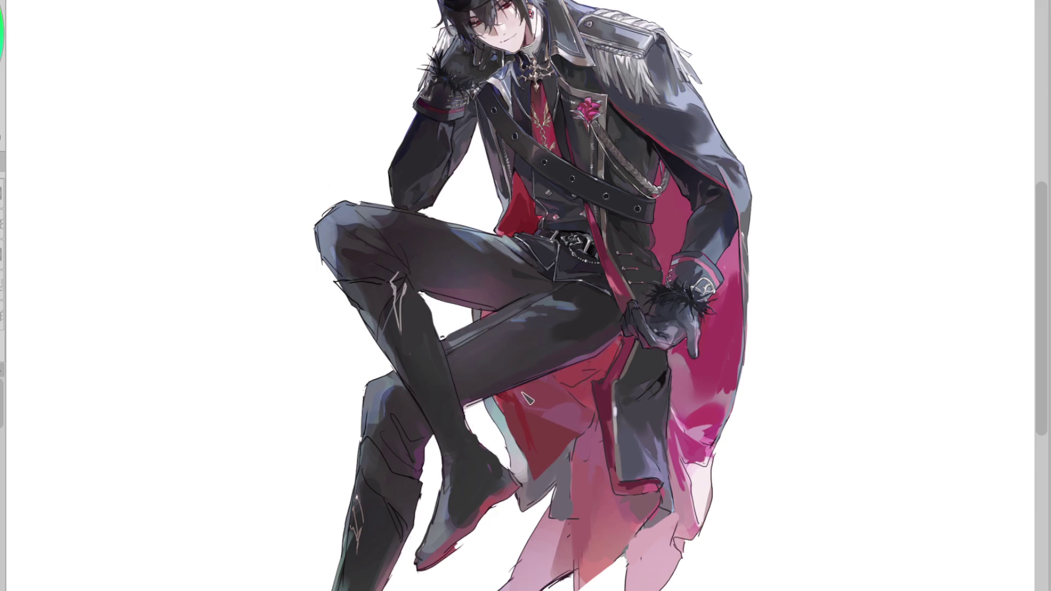
pyautogui.click(559, 420)
pyautogui.click(560, 461)
pyautogui.click(560, 445)
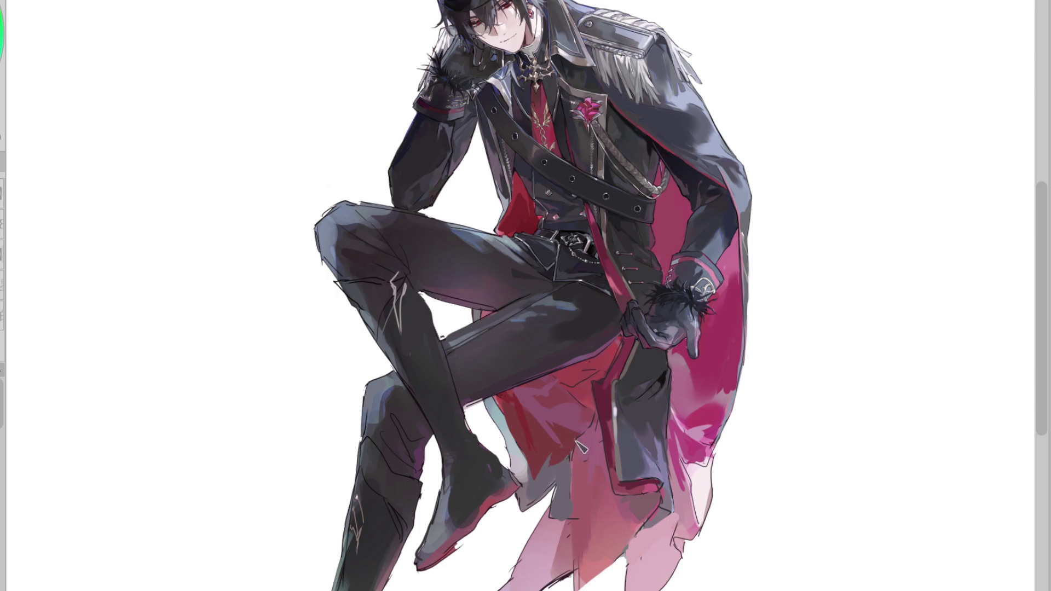
pyautogui.click(573, 444)
pyautogui.click(585, 437)
# Step: Try L-shaped, vertical and curved lines down the thigh, undo each, then mirror the canvas
pyautogui.moveTo(489, 273); pyautogui.dragTo(499, 385)
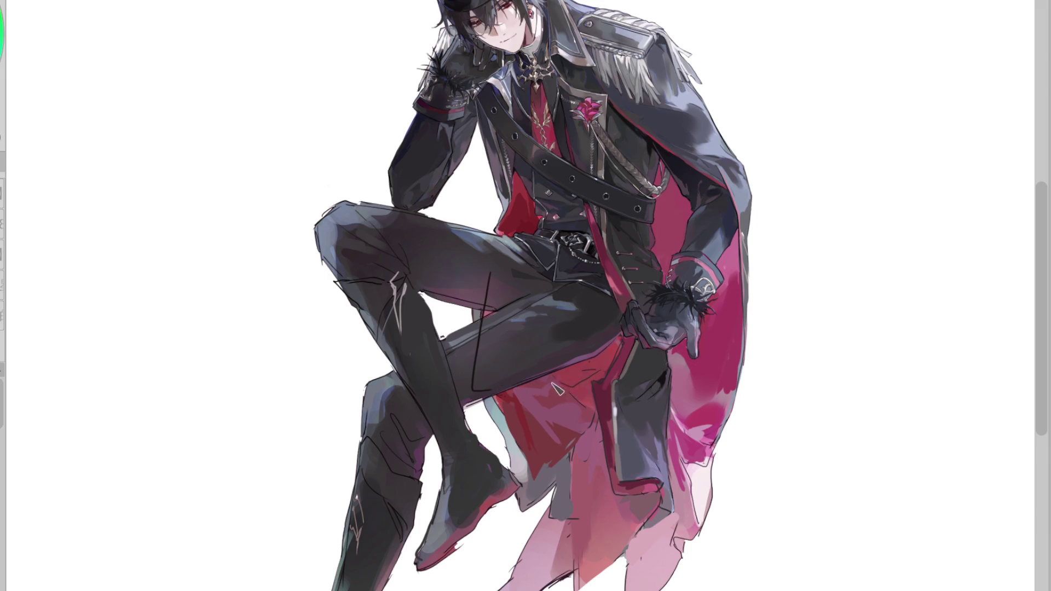
pyautogui.hotkey('ctrl', 'z')
pyautogui.moveTo(501, 237); pyautogui.dragTo(509, 376)
pyautogui.hotkey('ctrl', 'z')
pyautogui.moveTo(501, 237); pyautogui.dragTo(493, 363)
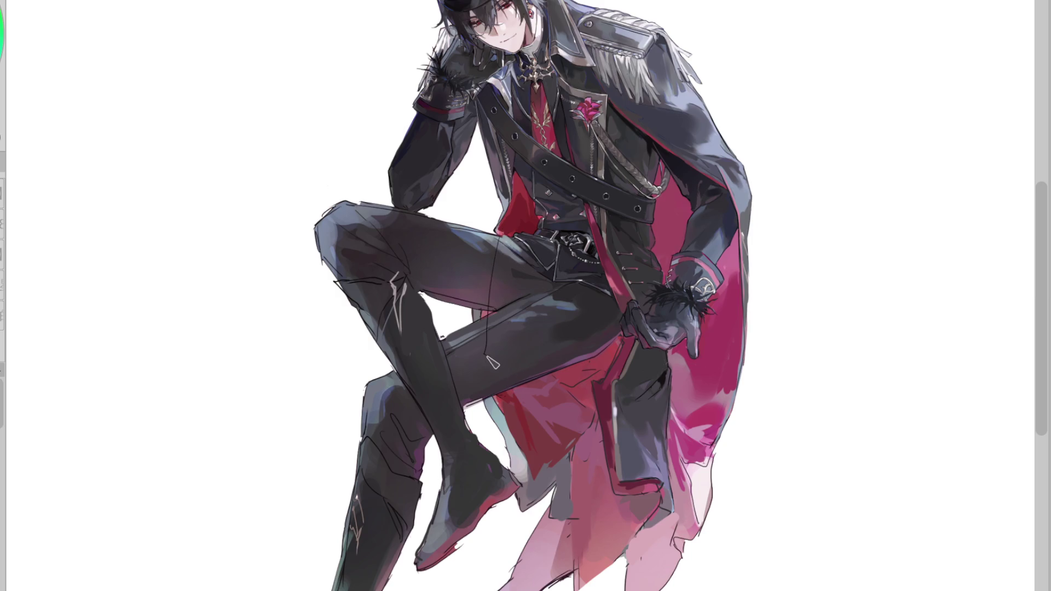
pyautogui.hotkey('ctrl', 'z')
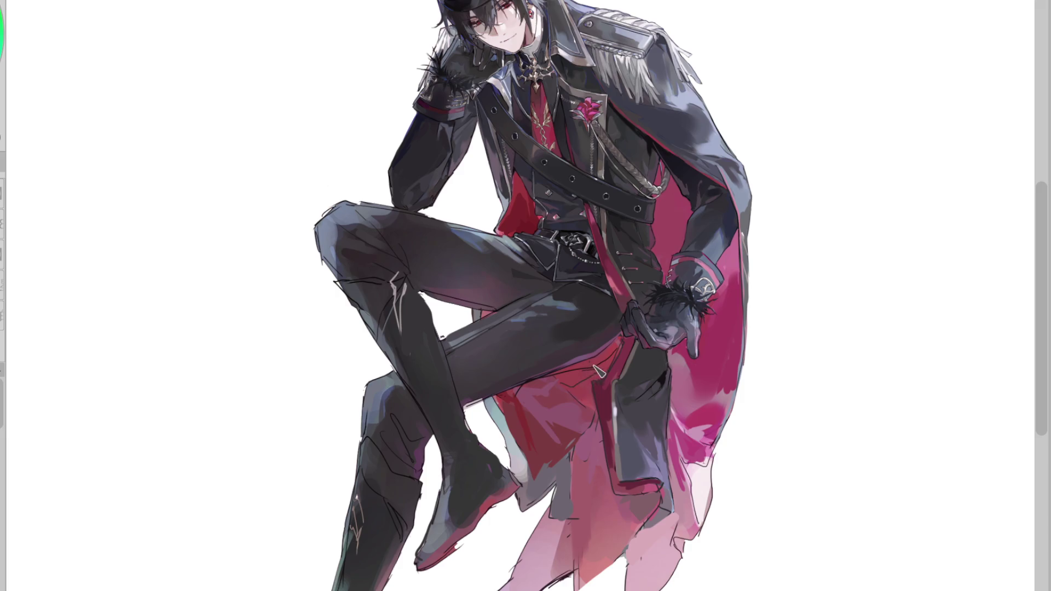
pyautogui.press('o')
pyautogui.press('h')
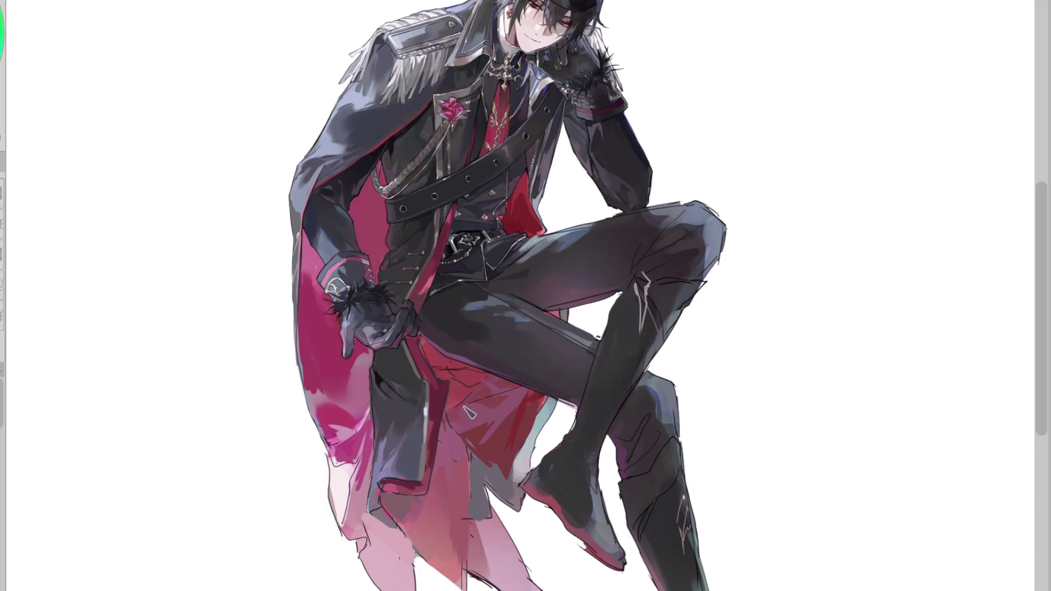
# Step: Sample the red coat, test an ink line near the boot, discard it, and unmirror the canvas
pyautogui.keyDown('alt'); pyautogui.click(459, 395); pyautogui.keyUp('alt')
pyautogui.keyDown('alt'); pyautogui.click(484, 375); pyautogui.keyUp('alt')
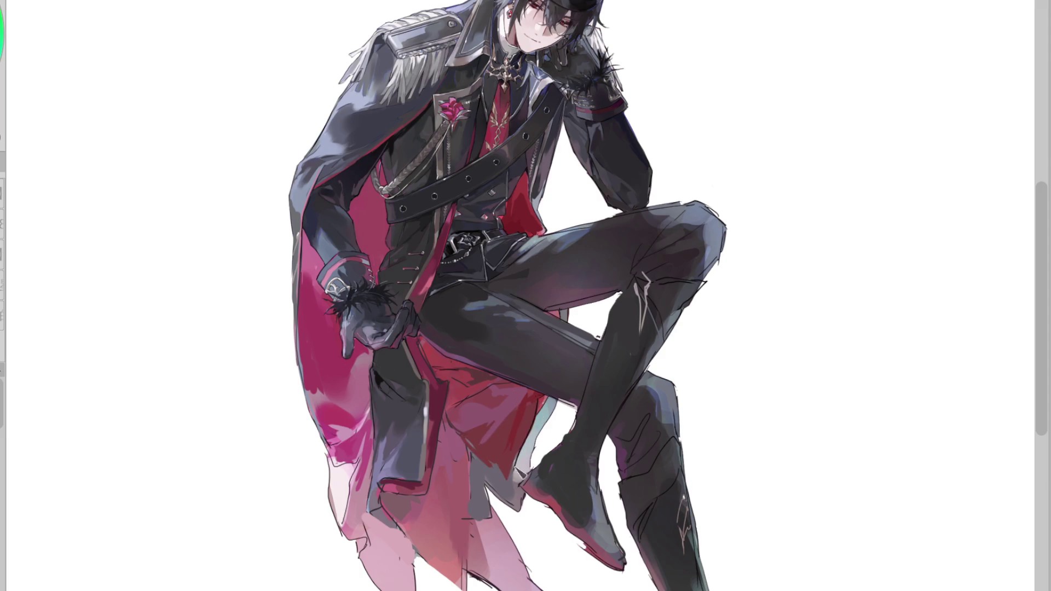
pyautogui.moveTo(513, 481); pyautogui.dragTo(482, 458)
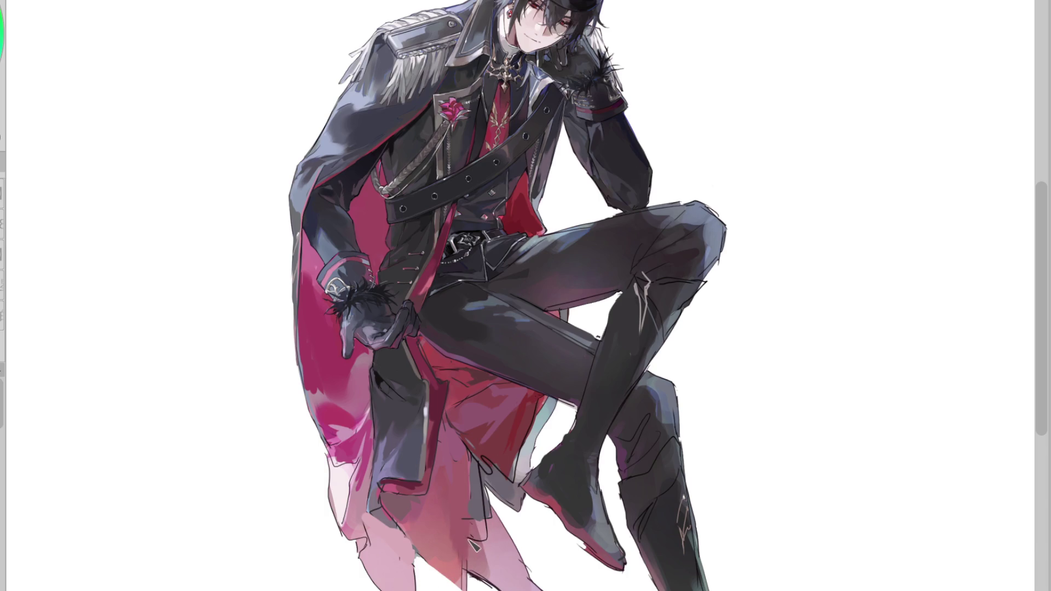
pyautogui.hotkey('ctrl', 'z')
pyautogui.press('h')
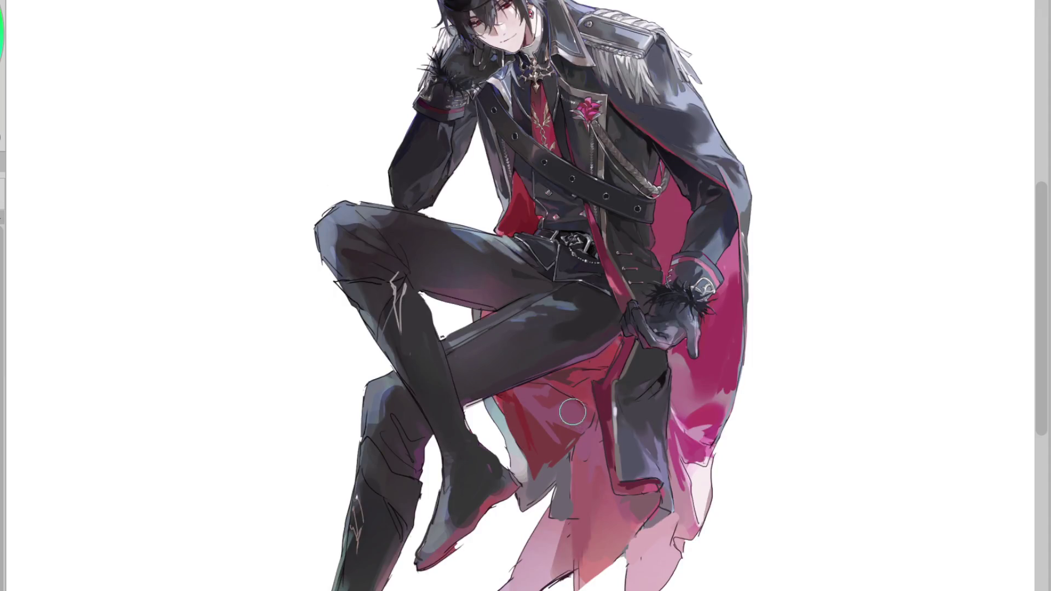
# Step: Repaint small red coat patches and try thin and zig-zag lines down the lower coat, undoing them
pyautogui.moveTo(553, 448); pyautogui.dragTo(582, 429)
pyautogui.press('i')
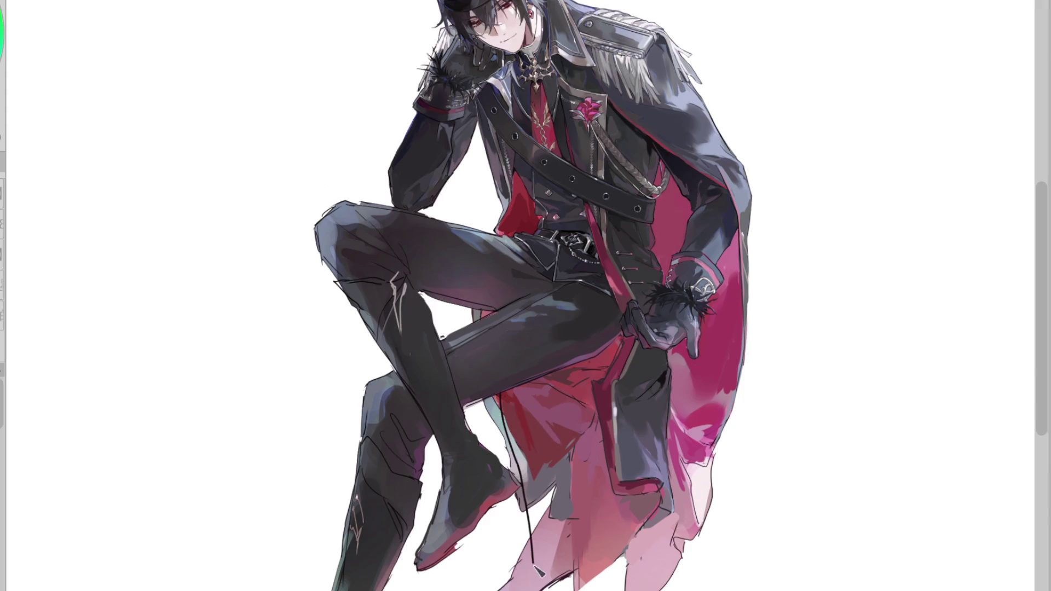
pyautogui.moveTo(551, 472); pyautogui.dragTo(520, 582)
pyautogui.hotkey('ctrl', 'z')
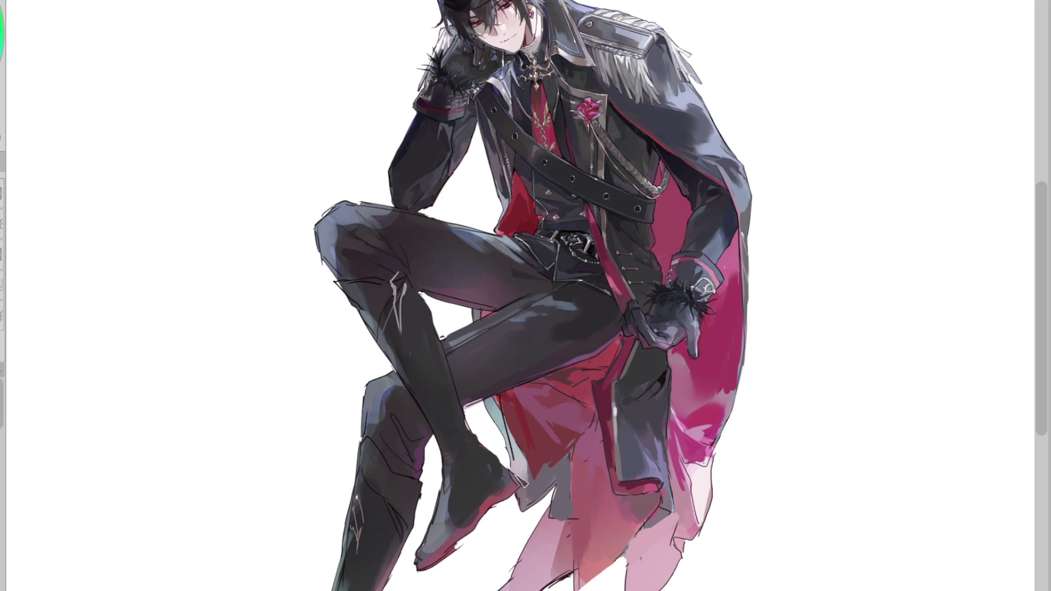
pyautogui.moveTo(515, 406); pyautogui.dragTo(553, 521)
pyautogui.hotkey('ctrl', 'z')
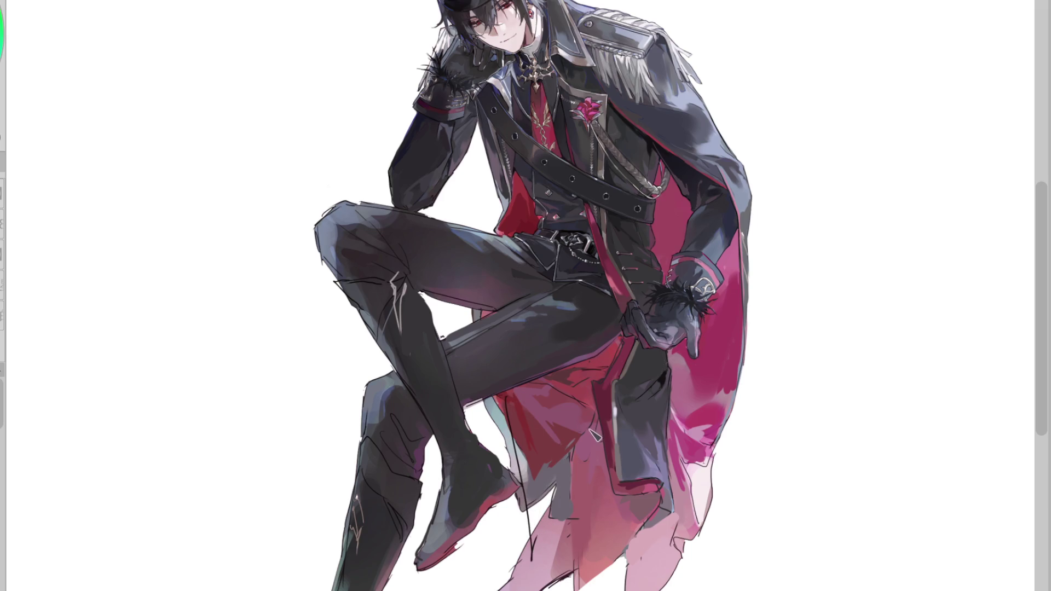
pyautogui.hotkey('ctrl', 'z')
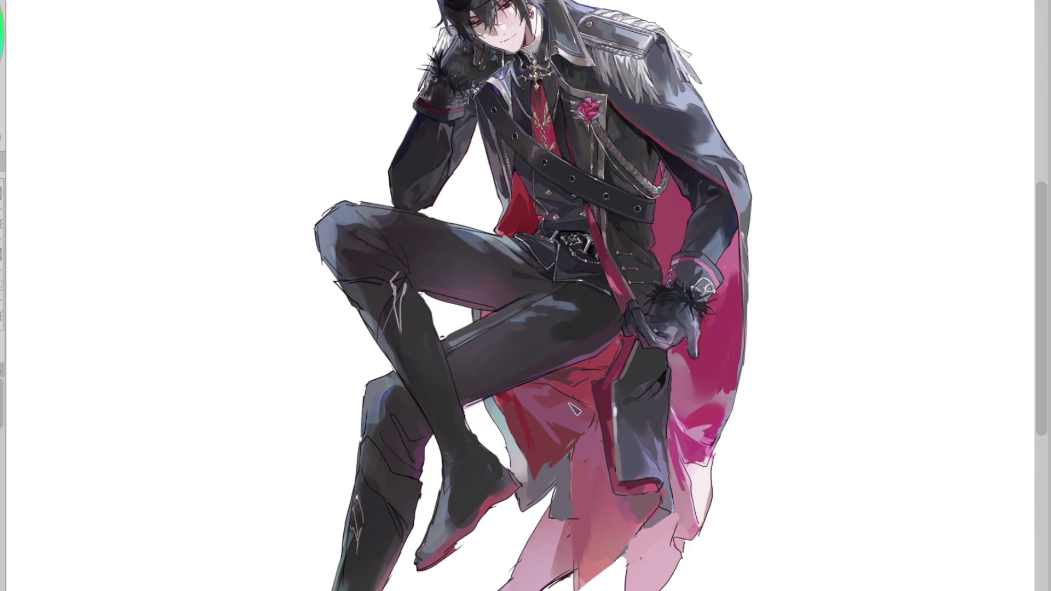
pyautogui.moveTo(513, 392); pyautogui.dragTo(533, 497)
pyautogui.hotkey('ctrl', 'z')
# Step: Sample darker reds and fill darker red patches on the lower coat
pyautogui.keyDown('alt'); pyautogui.click(538, 445); pyautogui.keyUp('alt')
pyautogui.moveTo(534, 460); pyautogui.dragTo(605, 428)
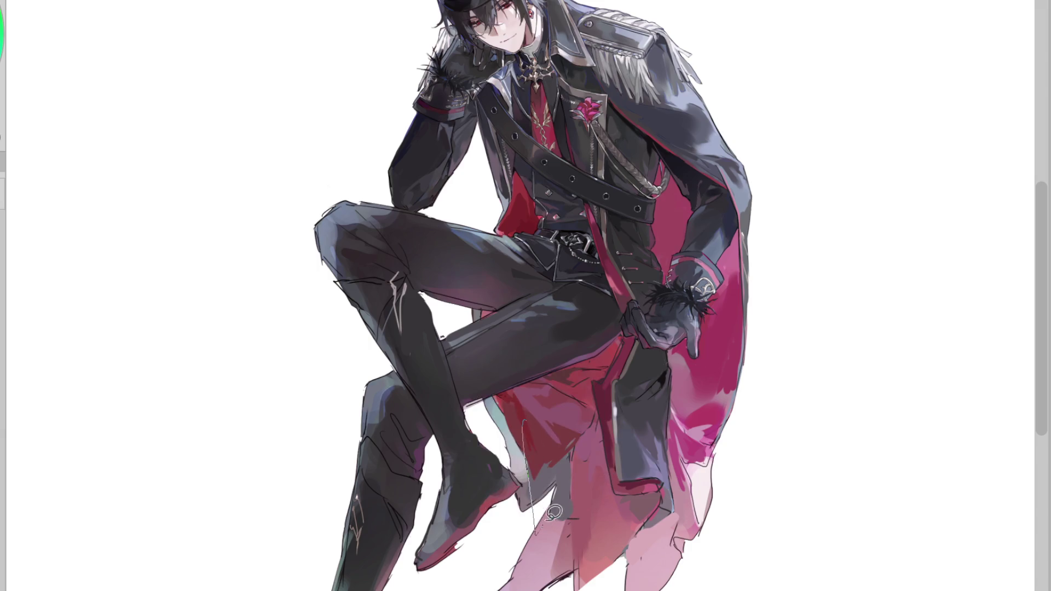
pyautogui.keyDown('alt'); pyautogui.click(583, 383); pyautogui.keyUp('alt')
pyautogui.moveTo(547, 378)
pyautogui.mouseDown()
pyautogui.moveTo(575, 411)
pyautogui.moveTo(570, 429)
pyautogui.moveTo(601, 405)
pyautogui.mouseUp()
pyautogui.keyDown('alt'); pyautogui.click(540, 422); pyautogui.keyUp('alt')
pyautogui.keyDown('alt'); pyautogui.click(572, 436); pyautogui.keyUp('alt')
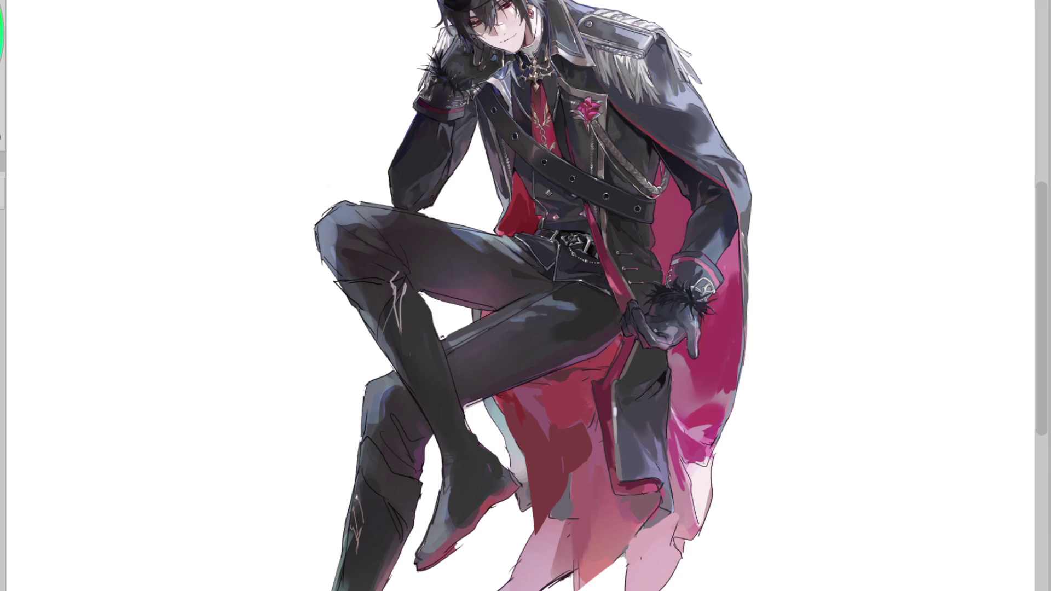
# Step: Pick a dark crimson, remove the earlier coat tail and emblem, and darken the coat-tail edge with strokes
pyautogui.click(595, 382)
pyautogui.click(603, 401)
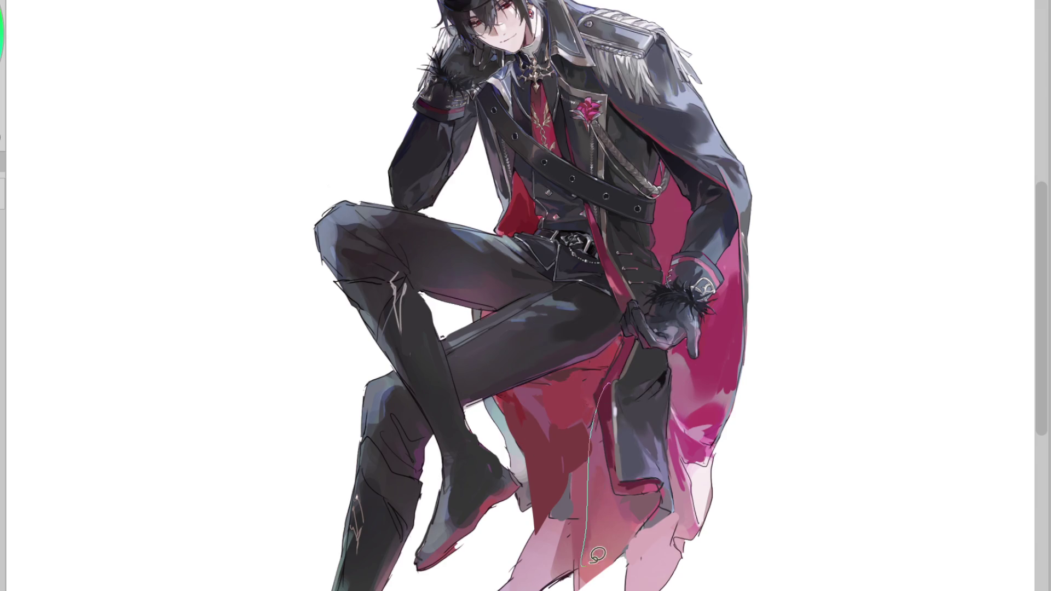
pyautogui.hotkey('ctrl', 'z')
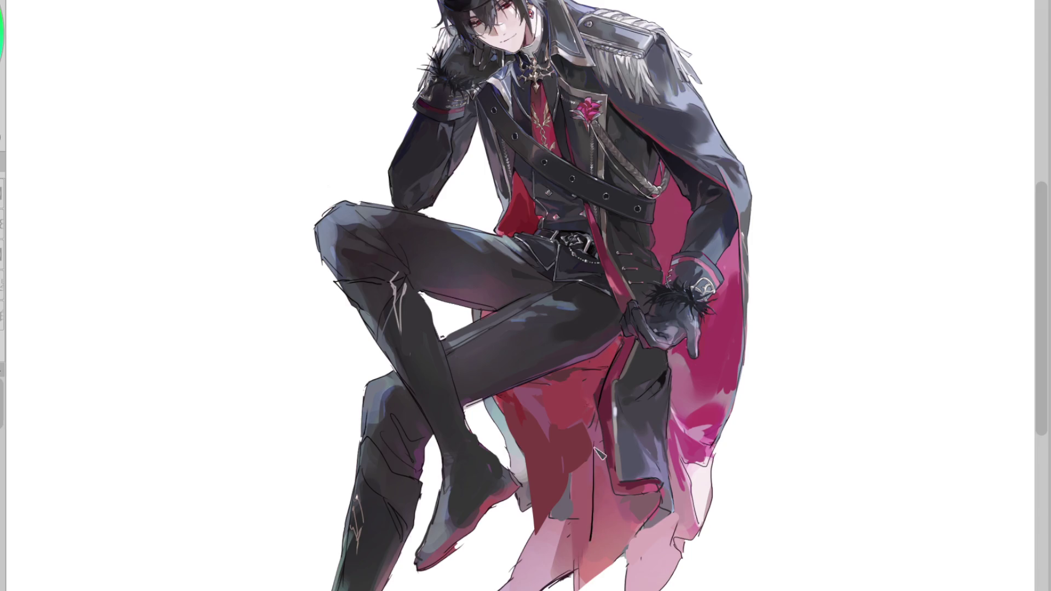
pyautogui.moveTo(618, 365); pyautogui.dragTo(596, 534)
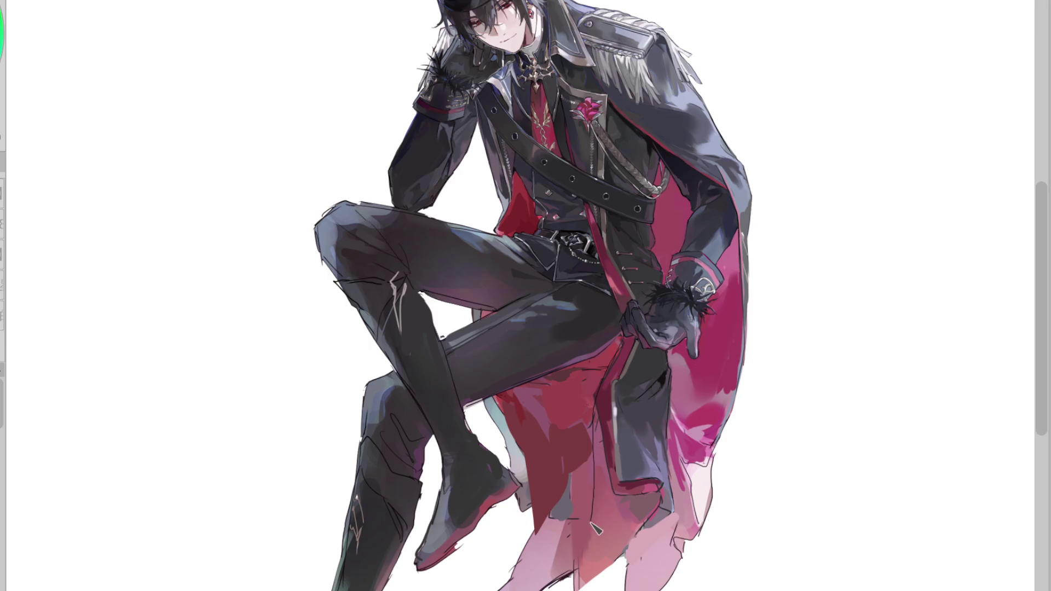
pyautogui.moveTo(607, 407); pyautogui.dragTo(604, 492)
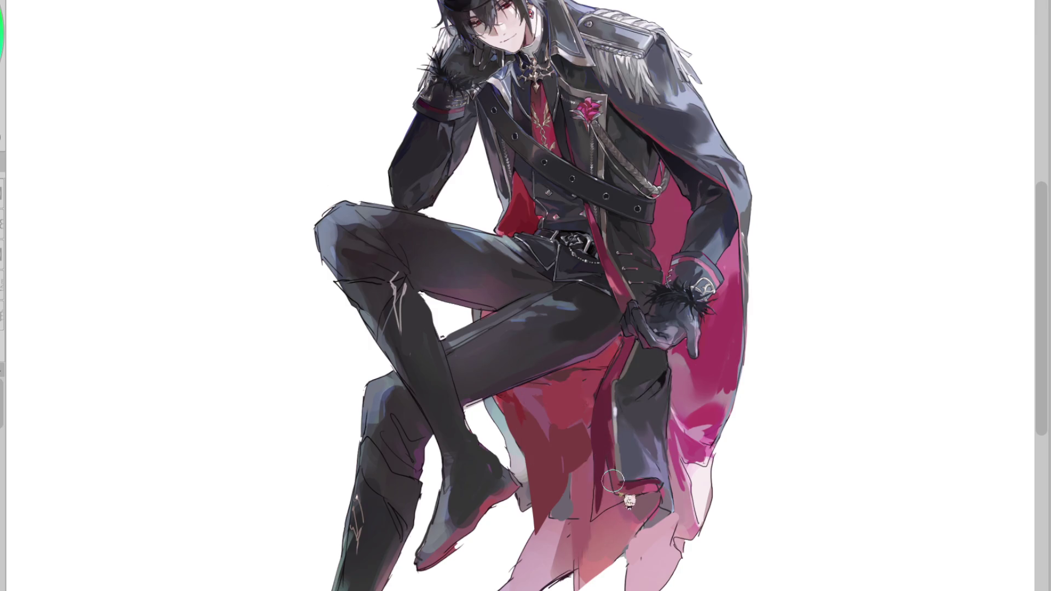
pyautogui.press('h')
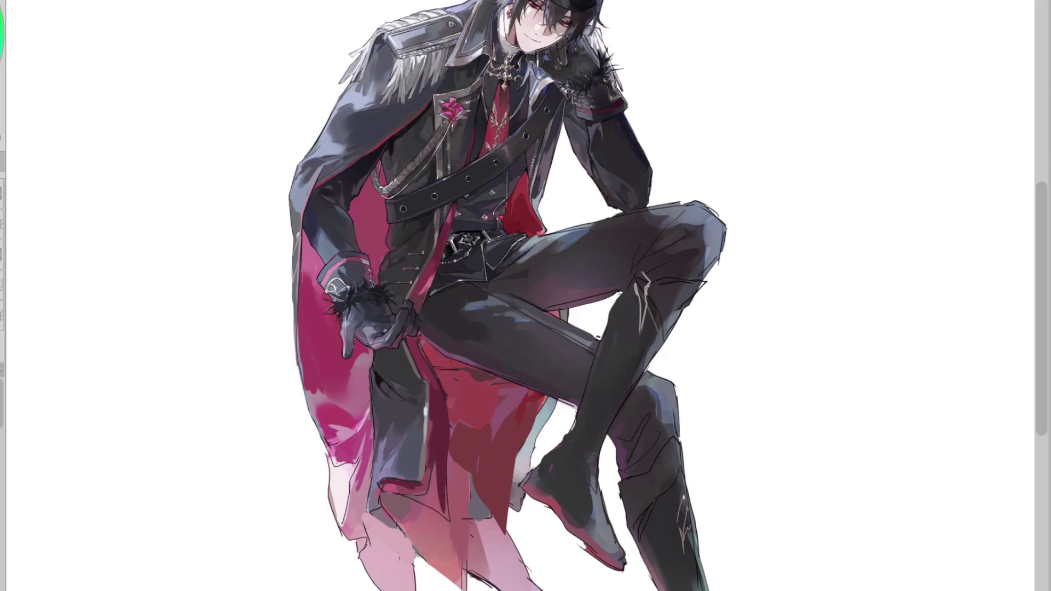
# Step: Paint darker crimson over the coat tail, discarding a trial stroke across it
pyautogui.moveTo(391, 496); pyautogui.dragTo(431, 500)
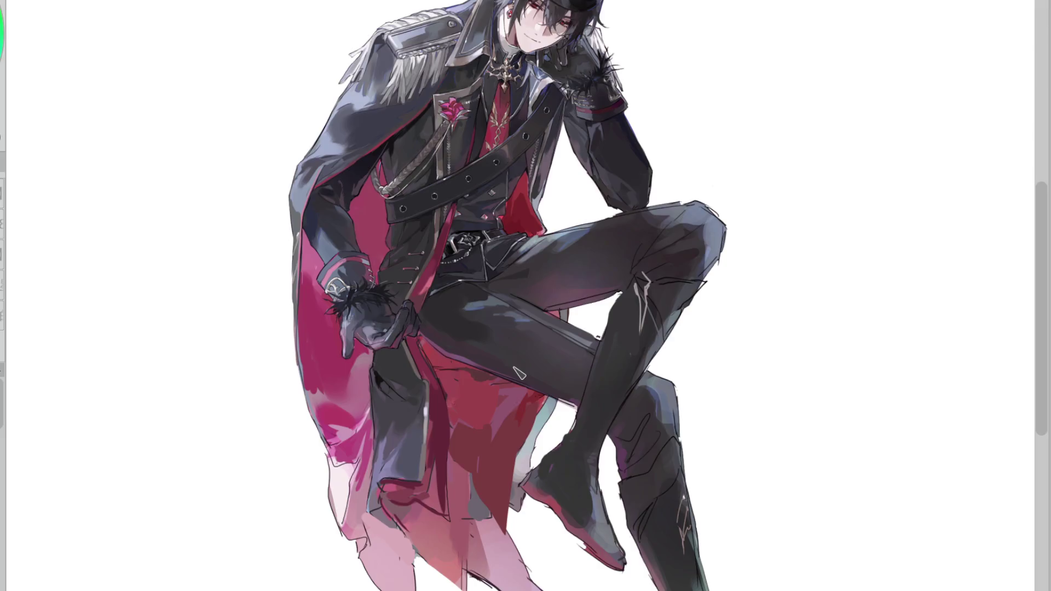
pyautogui.press('h')
pyautogui.moveTo(573, 496); pyautogui.dragTo(657, 510)
pyautogui.hotkey('ctrl', 'z')
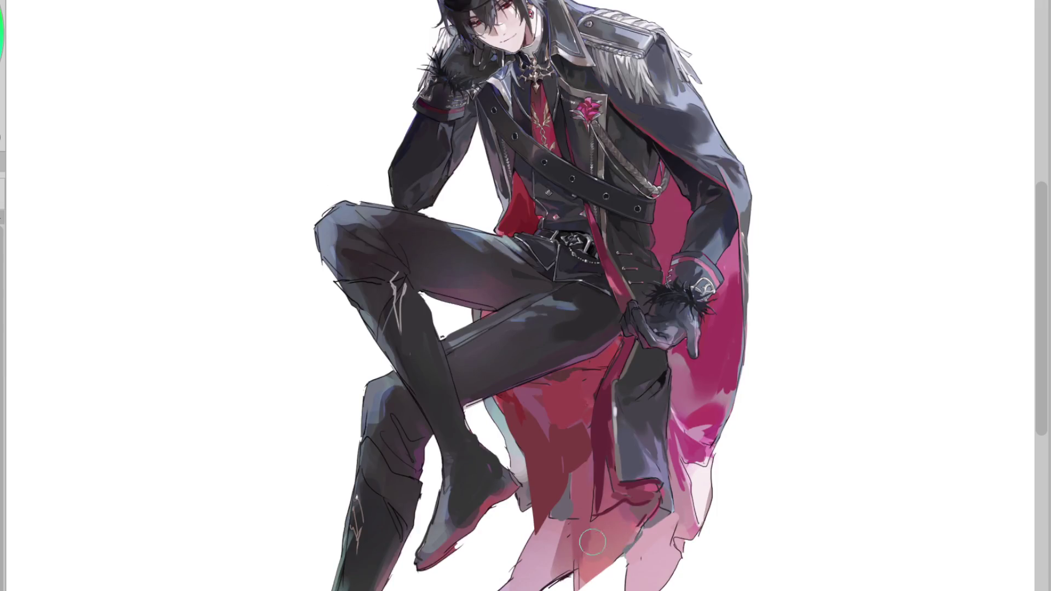
# Step: Sample the coat tail, paint magenta over the lower tail and hem, and lasso part of the coat
pyautogui.keyDown('ctrl'); pyautogui.click(664, 523); pyautogui.keyUp('ctrl')
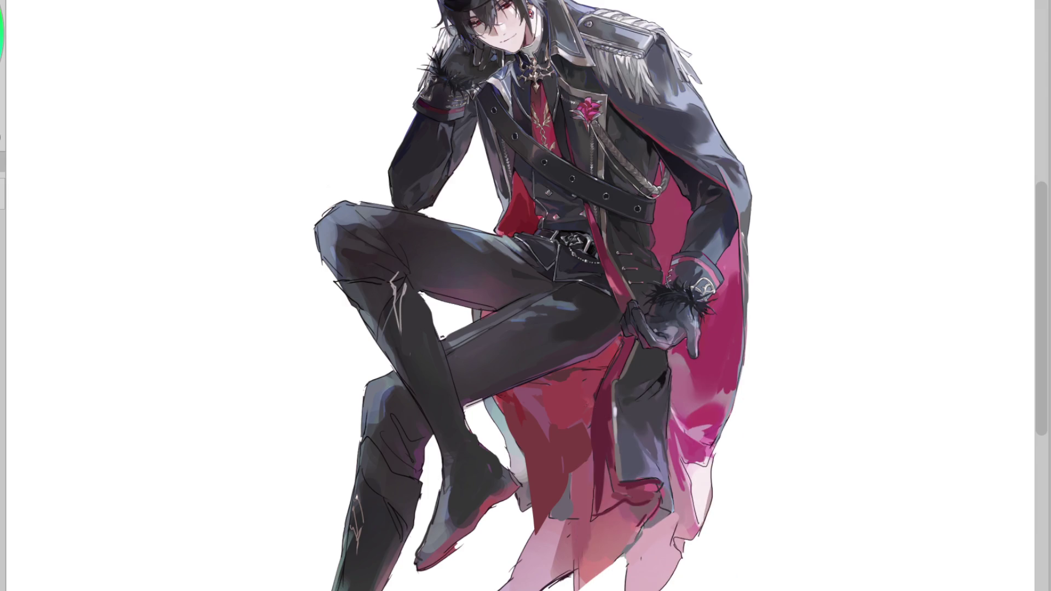
pyautogui.moveTo(670, 515); pyautogui.dragTo(648, 585)
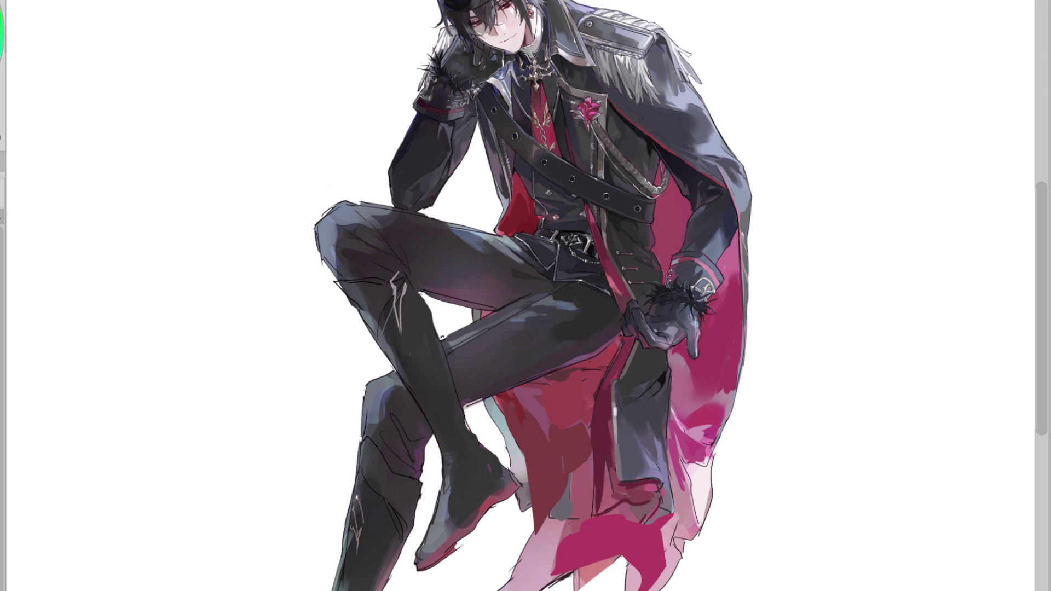
pyautogui.moveTo(567, 585); pyautogui.dragTo(624, 558)
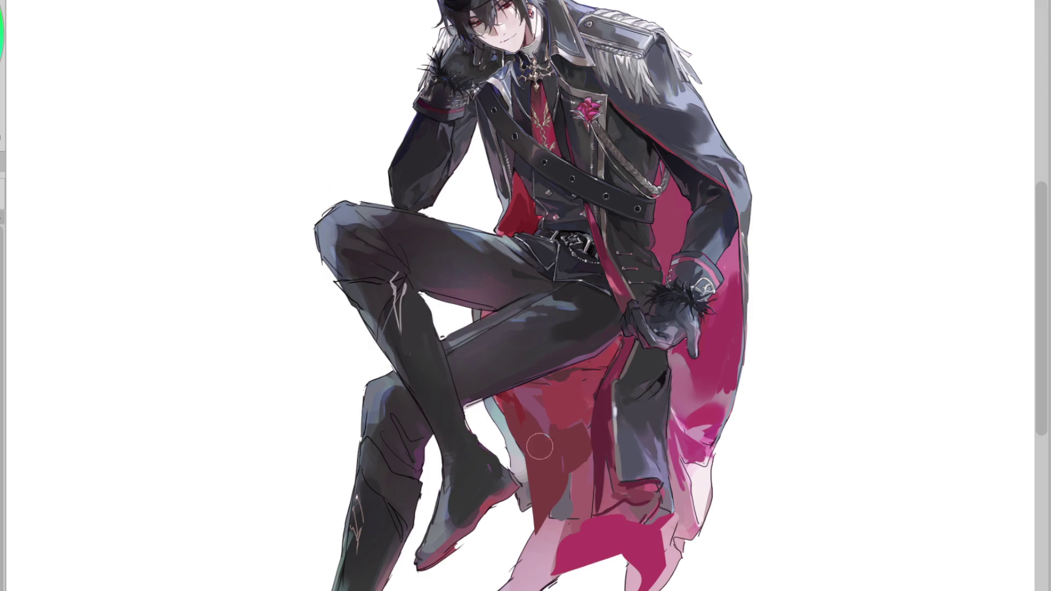
pyautogui.moveTo(495, 397)
pyautogui.mouseDown()
pyautogui.moveTo(525, 453)
pyautogui.moveTo(551, 468)
pyautogui.moveTo(534, 515)
pyautogui.mouseUp()
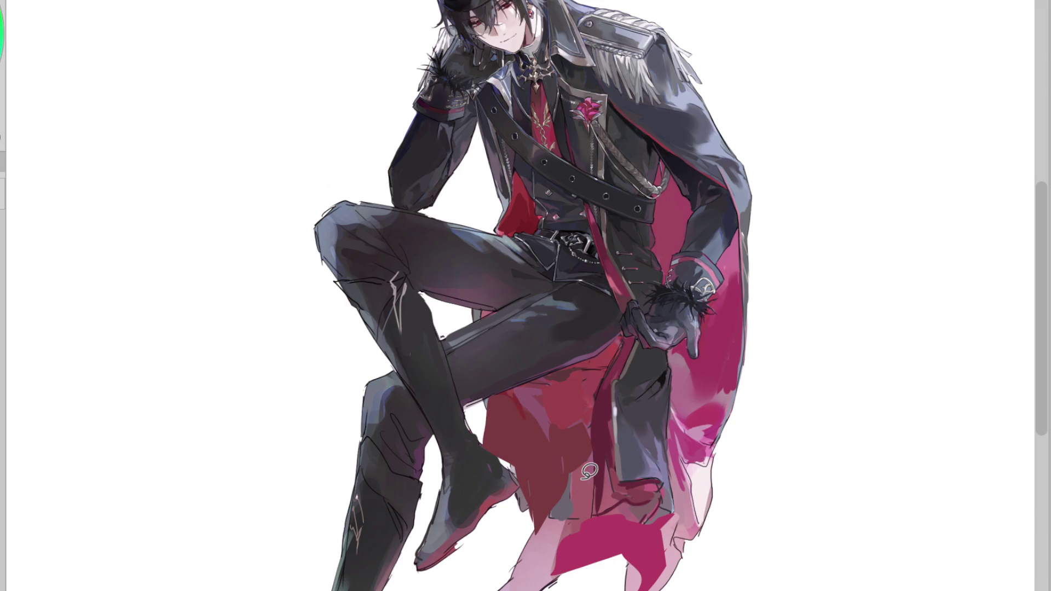
pyautogui.scroll(-2, 589, 471)
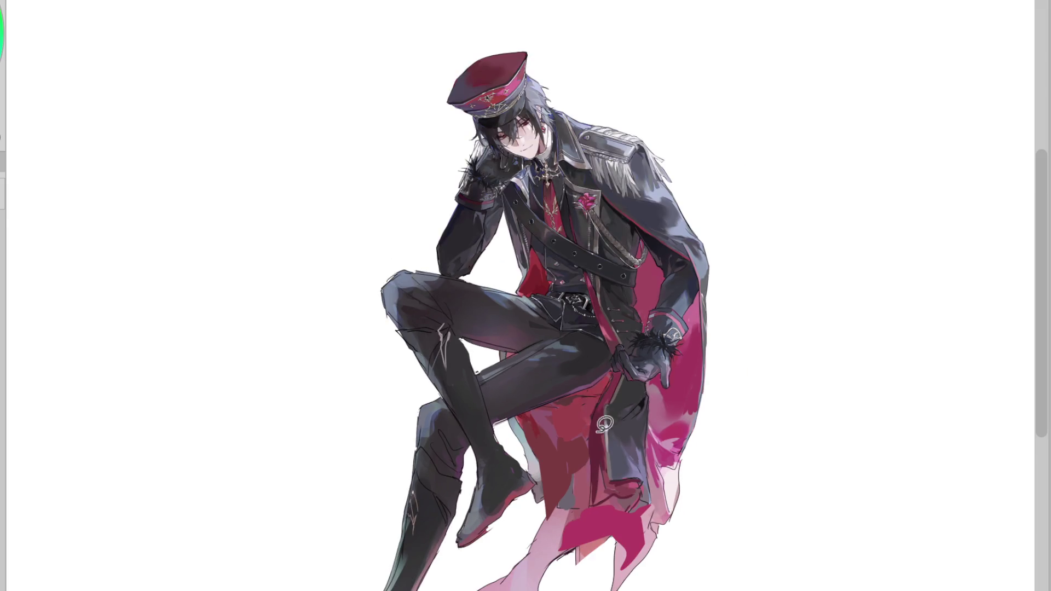
# Step: Lasso-fill the coat's grey gaps with red and the left thigh with dark leg colour, then remove the ring ornament
pyautogui.moveTo(558, 486); pyautogui.dragTo(580, 466)
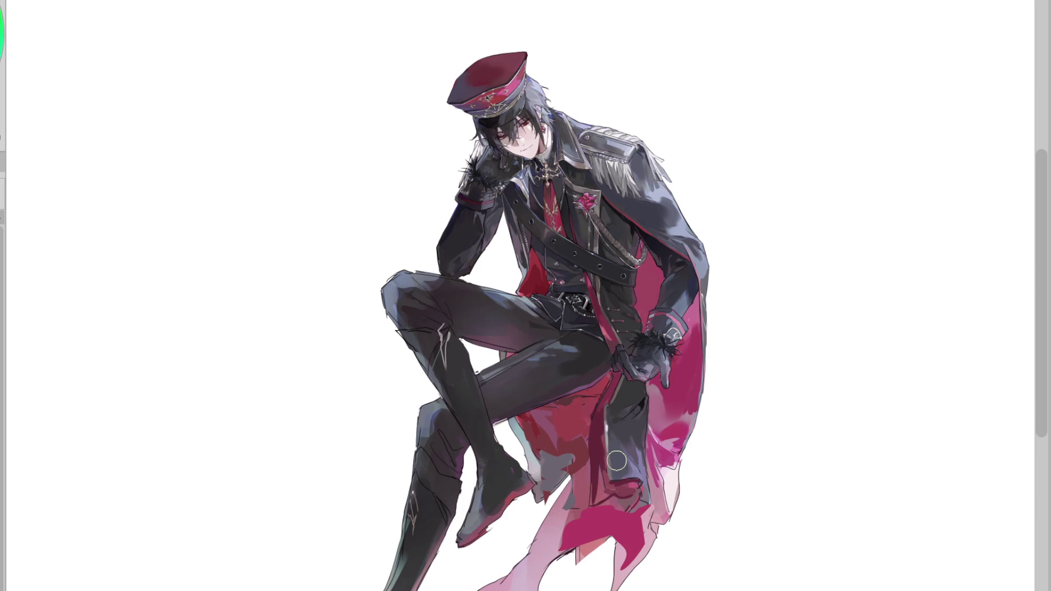
pyautogui.moveTo(550, 476); pyautogui.dragTo(582, 429)
pyautogui.moveTo(520, 293); pyautogui.dragTo(539, 438)
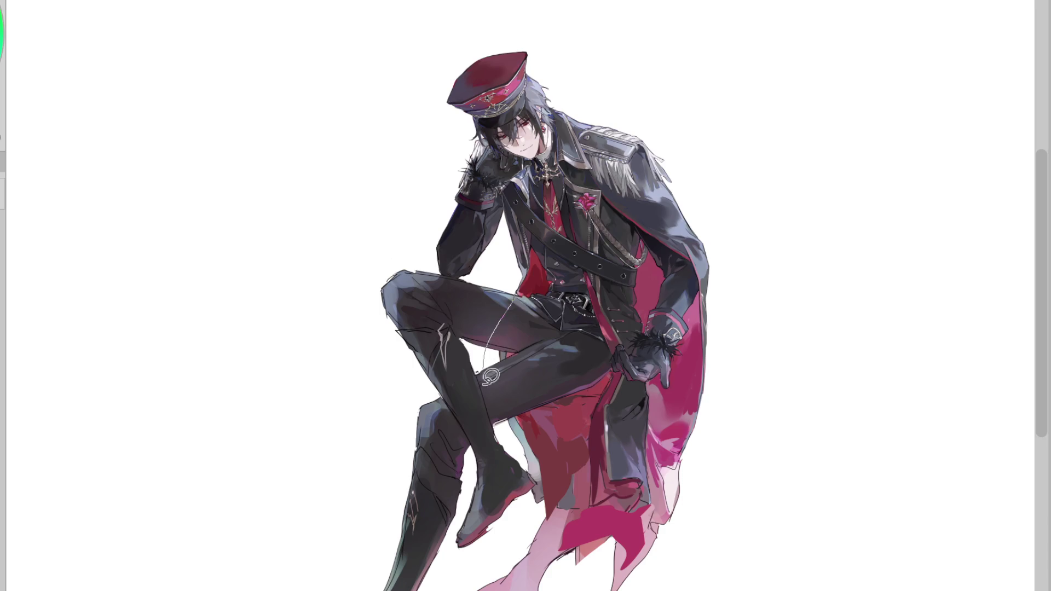
pyautogui.moveTo(602, 399)
pyautogui.mouseDown()
pyautogui.moveTo(517, 348)
pyautogui.moveTo(595, 316)
pyautogui.moveTo(578, 423)
pyautogui.moveTo(633, 398)
pyautogui.moveTo(590, 428)
pyautogui.mouseUp()
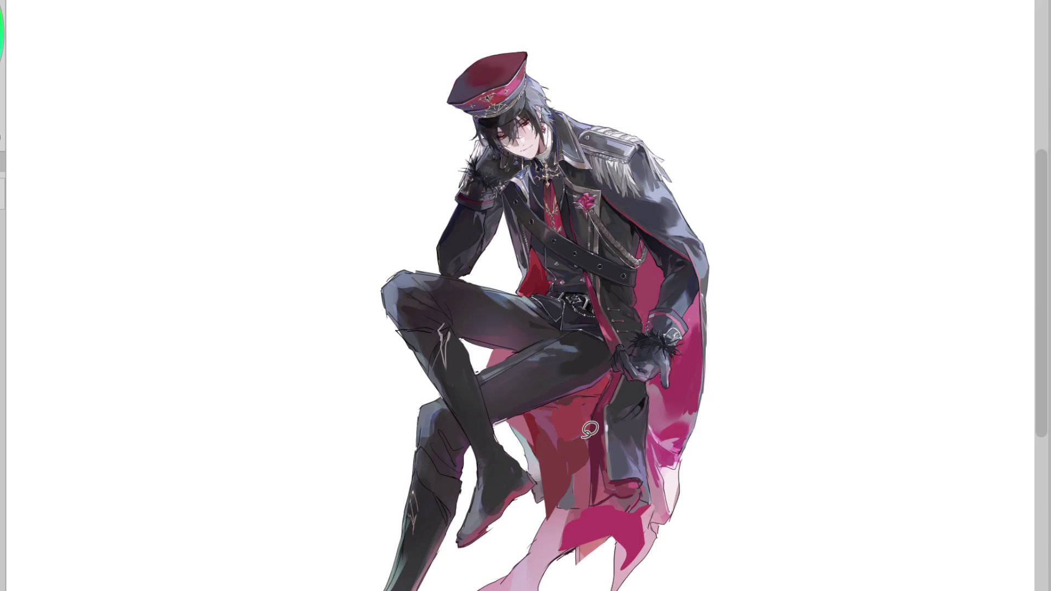
pyautogui.hotkey('ctrl', 'z')
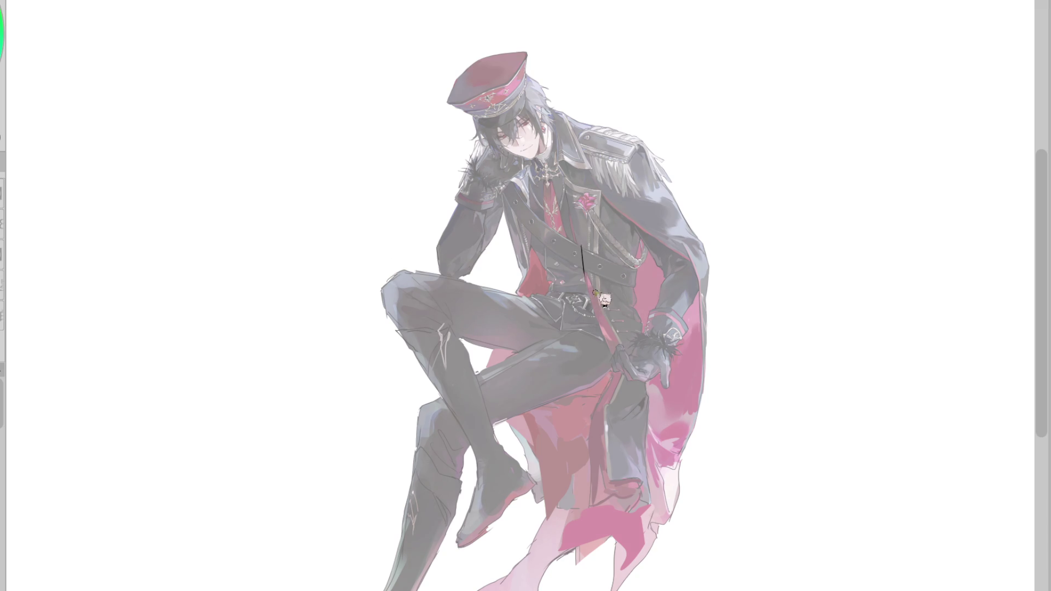
# Step: Sketch the coat edge, coat front and lower vertical edge, ending in an L-shaped bottom corner
pyautogui.moveTo(583, 250); pyautogui.dragTo(600, 446)
pyautogui.hotkey('ctrl', 'z')
pyautogui.moveTo(594, 285); pyautogui.dragTo(626, 389)
pyautogui.moveTo(632, 303); pyautogui.dragTo(620, 396)
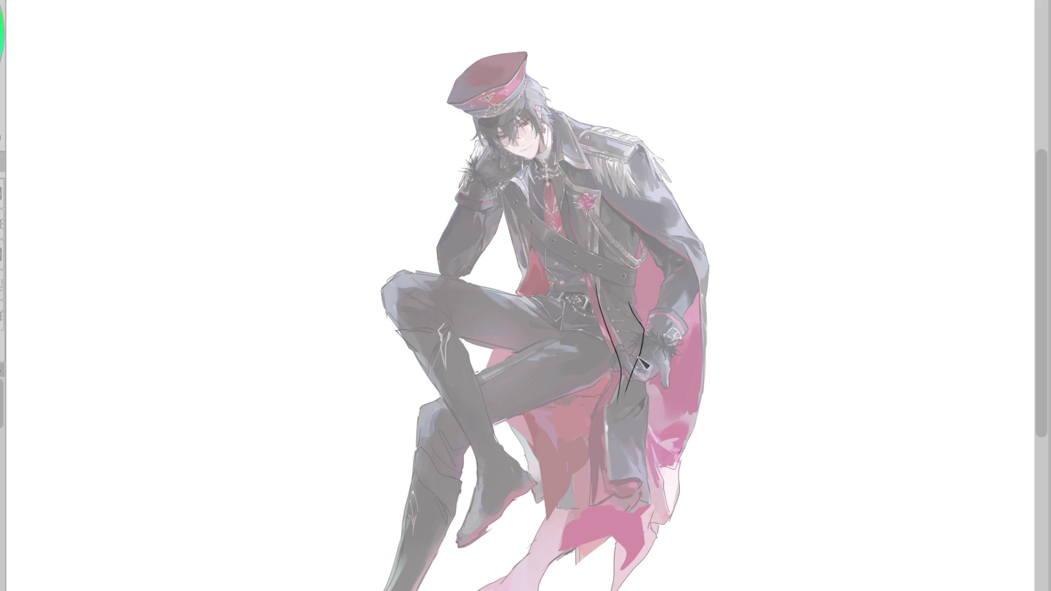
pyautogui.hotkey('ctrl', 'z')
pyautogui.moveTo(638, 320); pyautogui.dragTo(608, 480)
pyautogui.moveTo(623, 395)
pyautogui.mouseDown()
pyautogui.moveTo(646, 486)
pyautogui.moveTo(638, 498)
pyautogui.mouseUp()
pyautogui.moveTo(647, 381); pyautogui.dragTo(649, 476)
pyautogui.moveTo(653, 429)
pyautogui.mouseDown()
pyautogui.moveTo(650, 514)
pyautogui.moveTo(563, 561)
pyautogui.mouseUp()
pyautogui.hotkey('ctrl', 'z')
pyautogui.moveTo(651, 509); pyautogui.dragTo(560, 557)
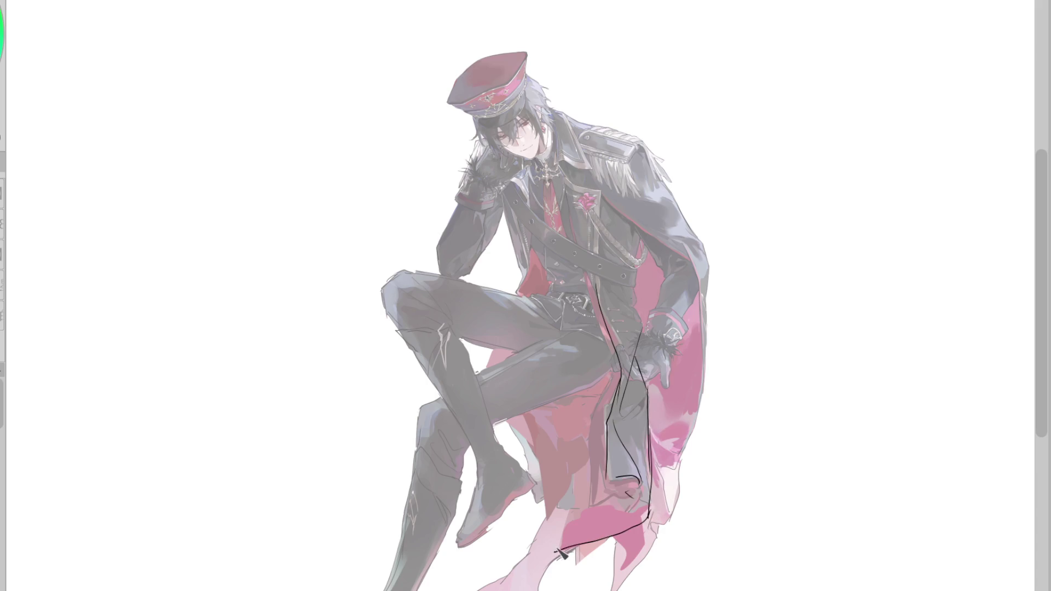
pyautogui.hotkey('ctrl', 'z')
pyautogui.moveTo(567, 490); pyautogui.dragTo(646, 520)
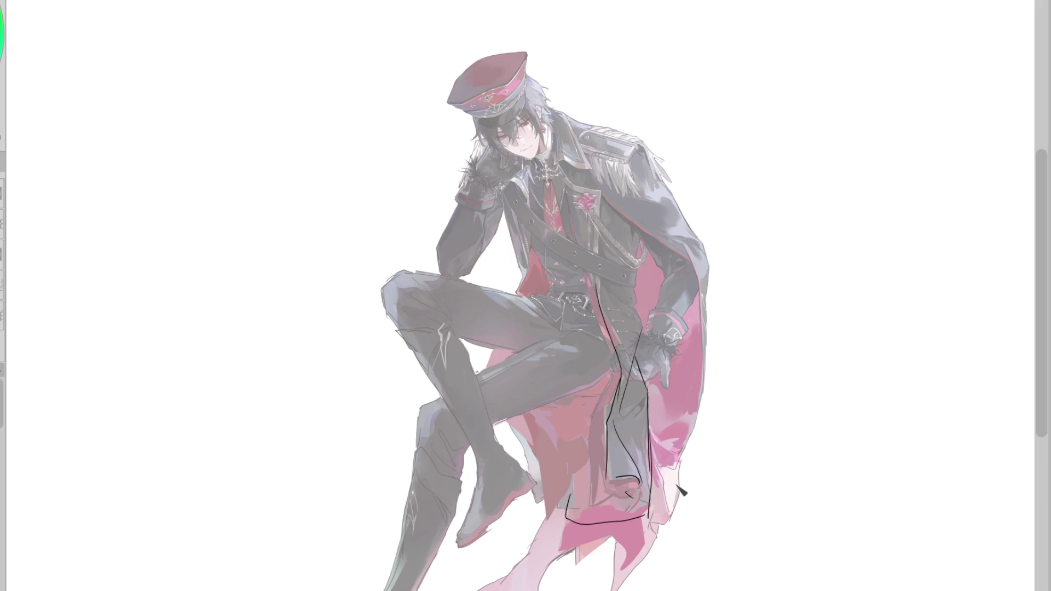
# Step: On the mirrored view, redraw the coat's bottom edge as a curve and sketch lines up the front and over the thigh
pyautogui.press('h')
pyautogui.hotkey('ctrl', 'z')
pyautogui.moveTo(394, 517); pyautogui.dragTo(482, 492)
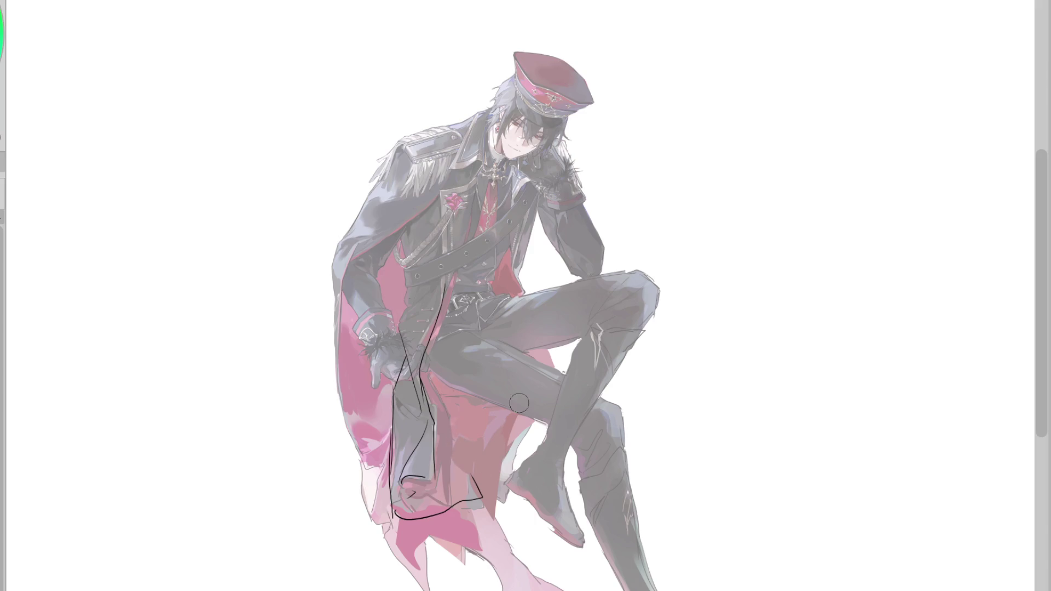
pyautogui.moveTo(400, 328); pyautogui.dragTo(443, 276)
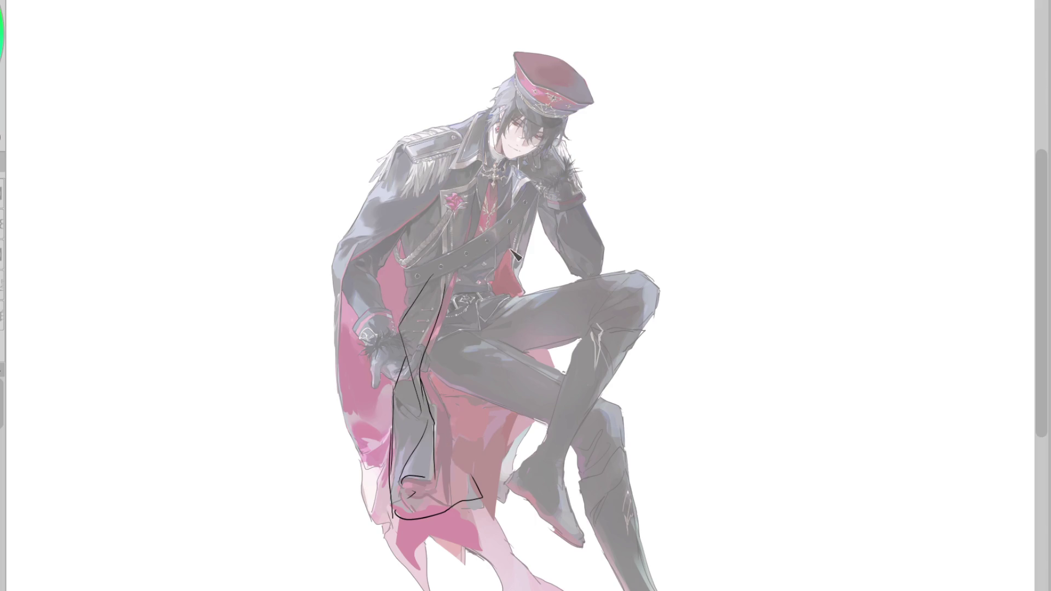
pyautogui.moveTo(514, 251); pyautogui.dragTo(539, 323)
pyautogui.moveTo(518, 281); pyautogui.dragTo(538, 344)
pyautogui.hotkey('ctrl', 'z')
pyautogui.moveTo(519, 283)
pyautogui.mouseDown()
pyautogui.moveTo(550, 363)
pyautogui.moveTo(486, 466)
pyautogui.mouseUp()
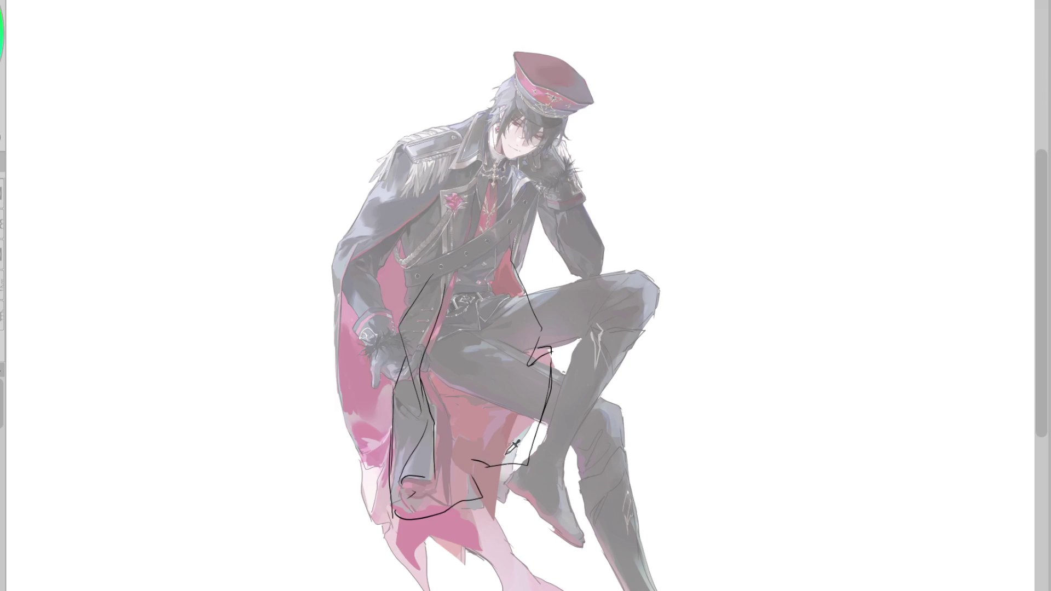
# Step: Sketch flap lines across the thigh and the flap outline down the robe's side
pyautogui.moveTo(486, 384)
pyautogui.mouseDown()
pyautogui.moveTo(441, 409)
pyautogui.moveTo(484, 389)
pyautogui.moveTo(474, 456)
pyautogui.mouseUp()
pyautogui.hotkey('ctrl', 'z')
pyautogui.hotkey('ctrl', 'z')
pyautogui.moveTo(458, 396); pyautogui.dragTo(483, 475)
pyautogui.hotkey('ctrl', 'z')
pyautogui.hotkey('ctrl', 'z')
pyautogui.moveTo(535, 367); pyautogui.dragTo(466, 357)
pyautogui.hotkey('ctrl', 'z')
pyautogui.moveTo(529, 367)
pyautogui.mouseDown()
pyautogui.moveTo(435, 377)
pyautogui.moveTo(453, 396)
pyautogui.mouseUp()
pyautogui.hotkey('ctrl', 'z')
pyautogui.moveTo(521, 364); pyautogui.dragTo(429, 386)
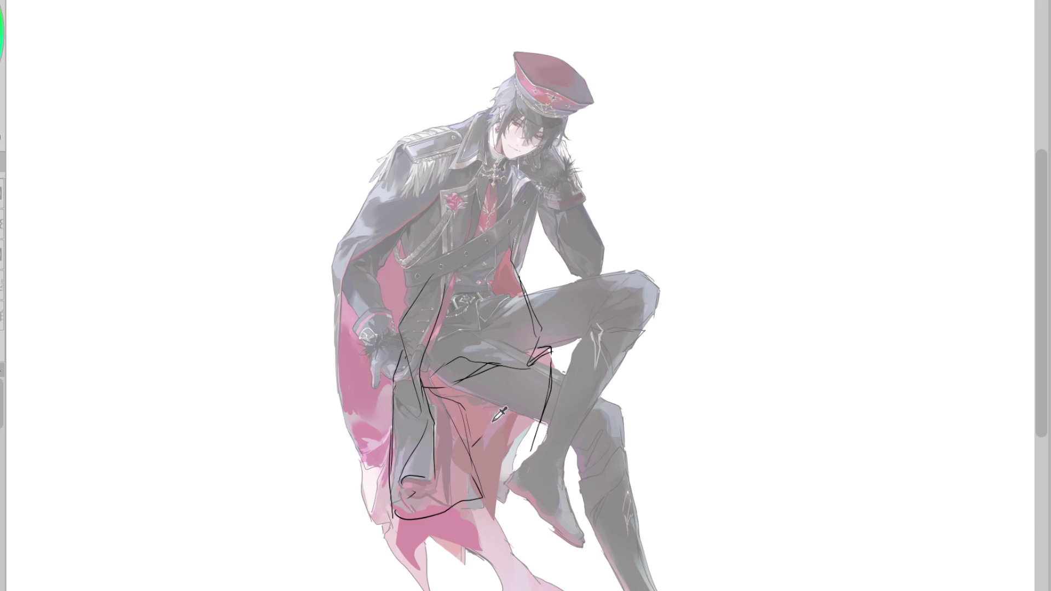
pyautogui.moveTo(553, 385)
pyautogui.mouseDown()
pyautogui.moveTo(539, 438)
pyautogui.moveTo(486, 465)
pyautogui.moveTo(536, 469)
pyautogui.mouseUp()
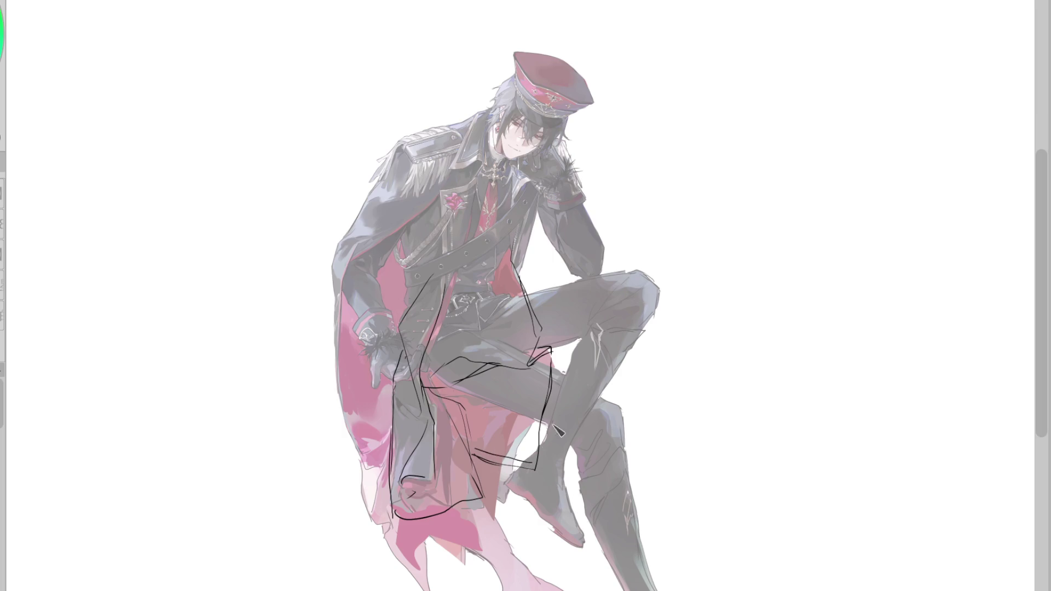
pyautogui.press('h')
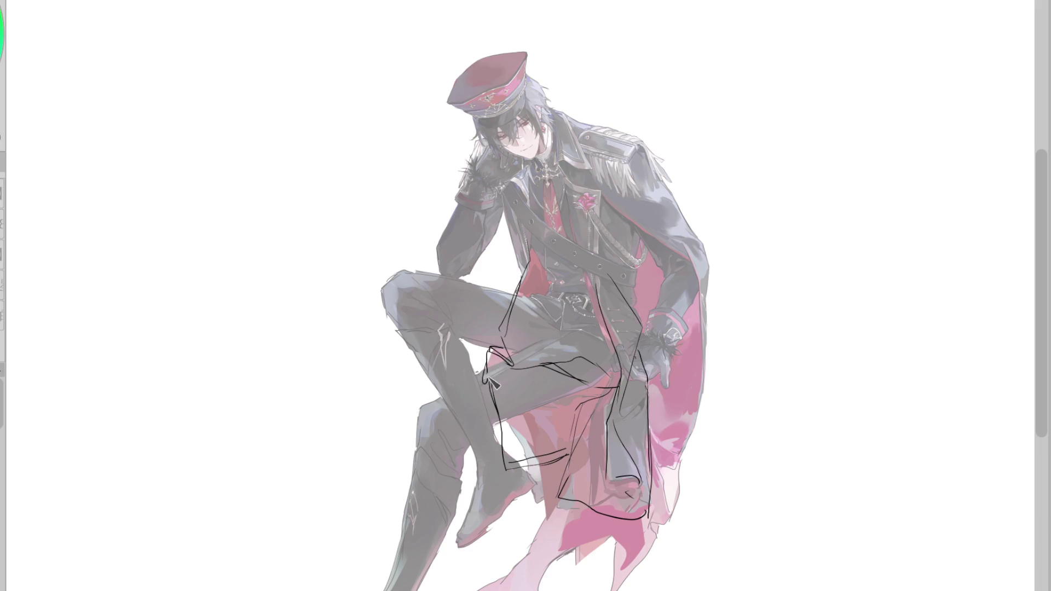
# Step: Extend the thigh line and sketch the flap's left side and bottom, a vertical coat line and the right edge
pyautogui.moveTo(491, 371); pyautogui.dragTo(546, 378)
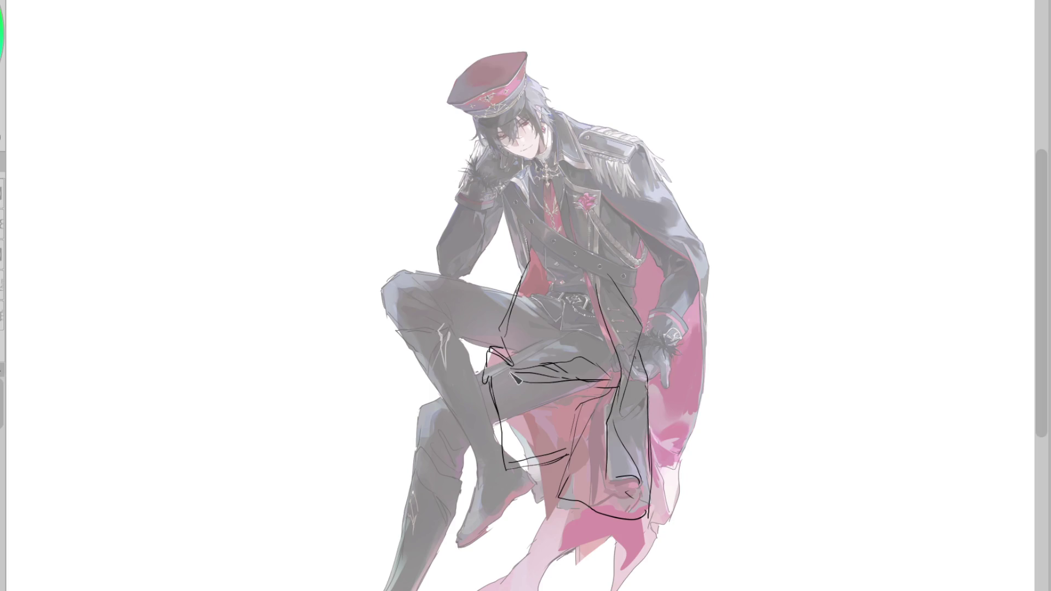
pyautogui.moveTo(496, 391); pyautogui.dragTo(509, 465)
pyautogui.moveTo(564, 446)
pyautogui.mouseDown()
pyautogui.moveTo(534, 456)
pyautogui.moveTo(572, 455)
pyautogui.mouseUp()
pyautogui.hotkey('ctrl', 'z')
pyautogui.moveTo(508, 392); pyautogui.dragTo(585, 462)
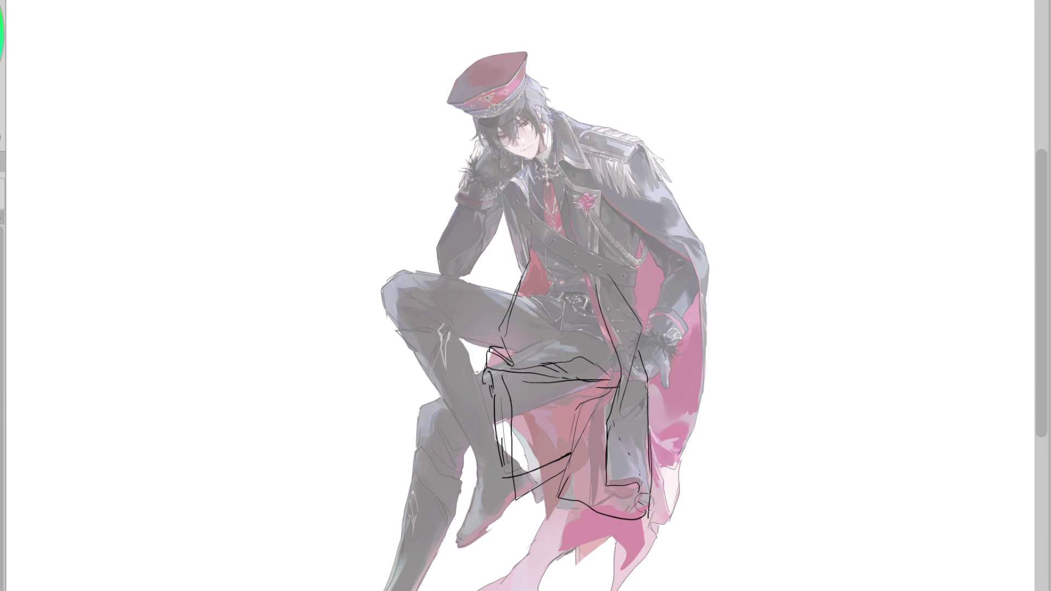
pyautogui.moveTo(613, 422); pyautogui.dragTo(618, 489)
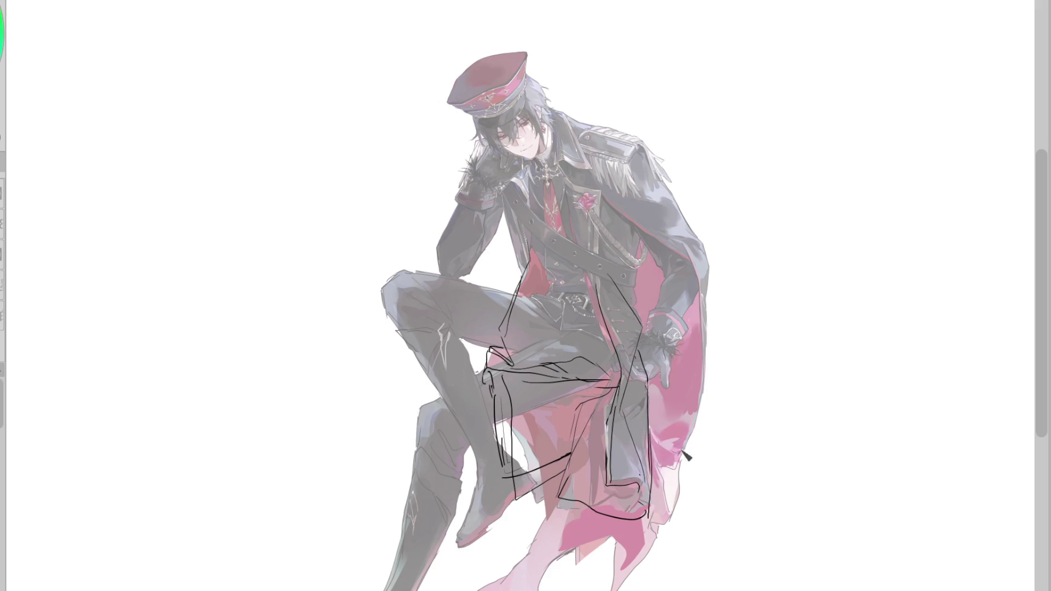
pyautogui.moveTo(650, 461); pyautogui.dragTo(662, 523)
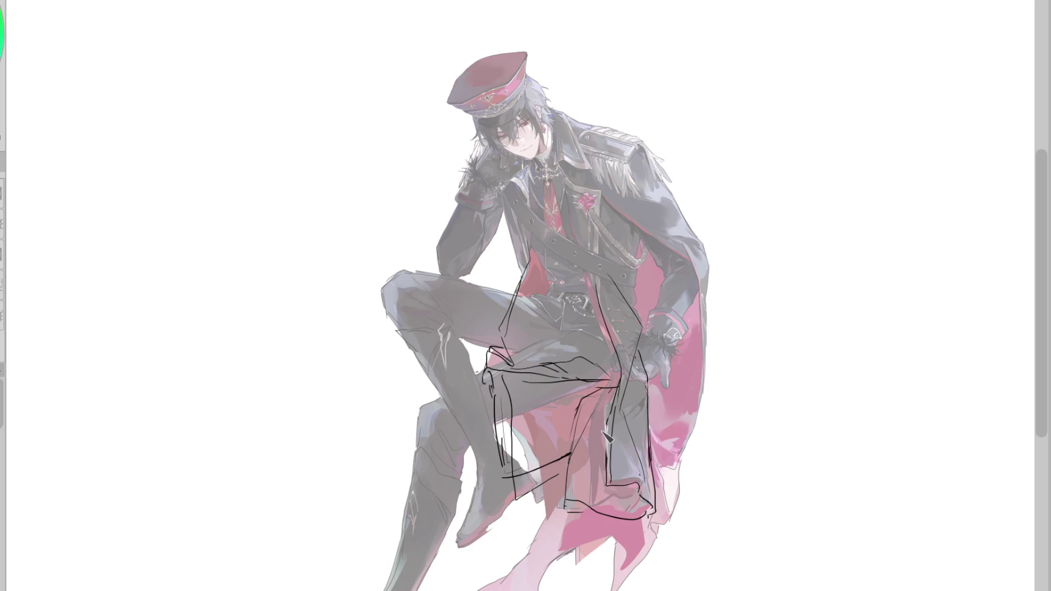
# Step: Erase stray lines on the lower coat and knee, sketch new coat-front lines, and erase the old hem curve
pyautogui.moveTo(522, 499); pyautogui.dragTo(570, 488)
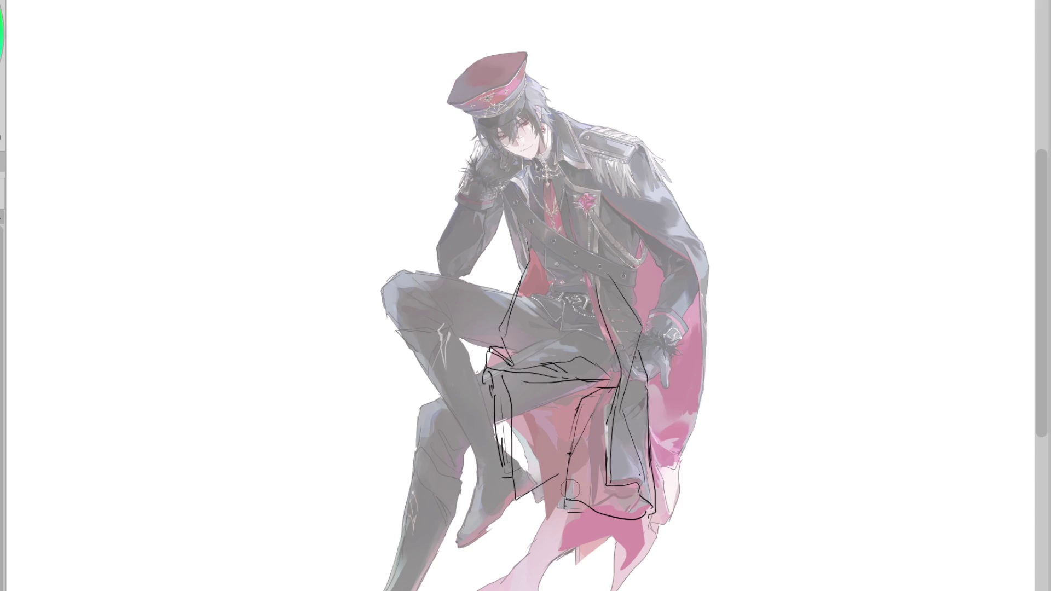
pyautogui.moveTo(499, 460); pyautogui.dragTo(492, 392)
pyautogui.moveTo(505, 427); pyautogui.dragTo(510, 474)
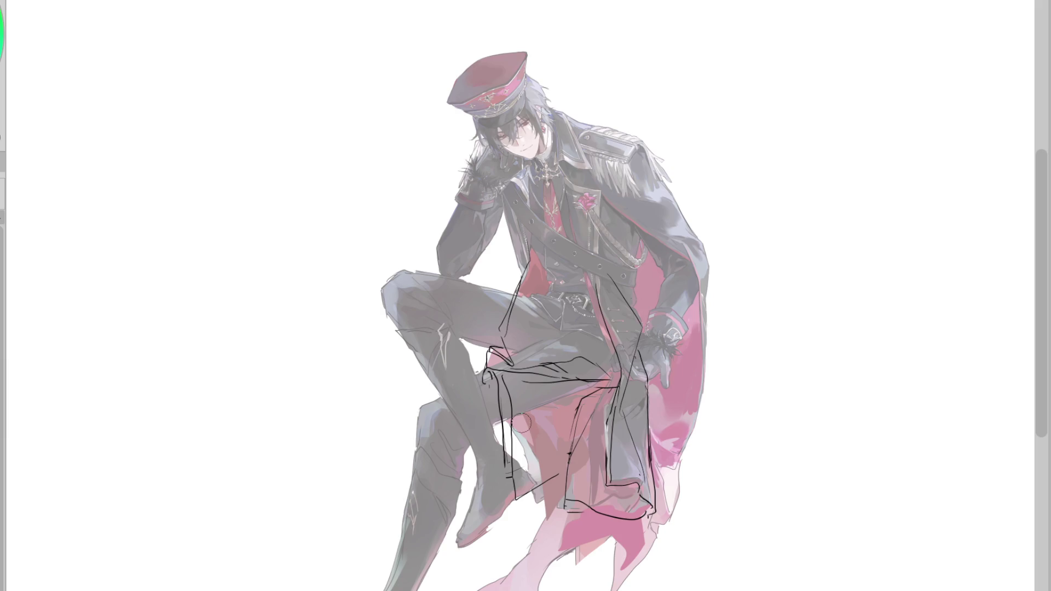
pyautogui.moveTo(559, 180); pyautogui.dragTo(616, 368)
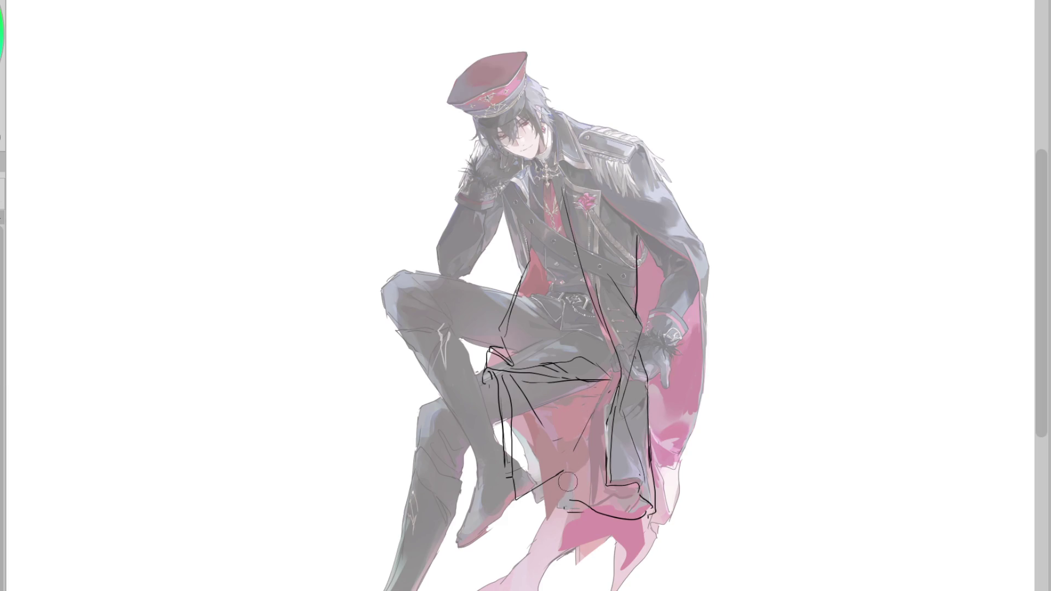
pyautogui.moveTo(569, 477); pyautogui.dragTo(626, 504)
pyautogui.press('h')
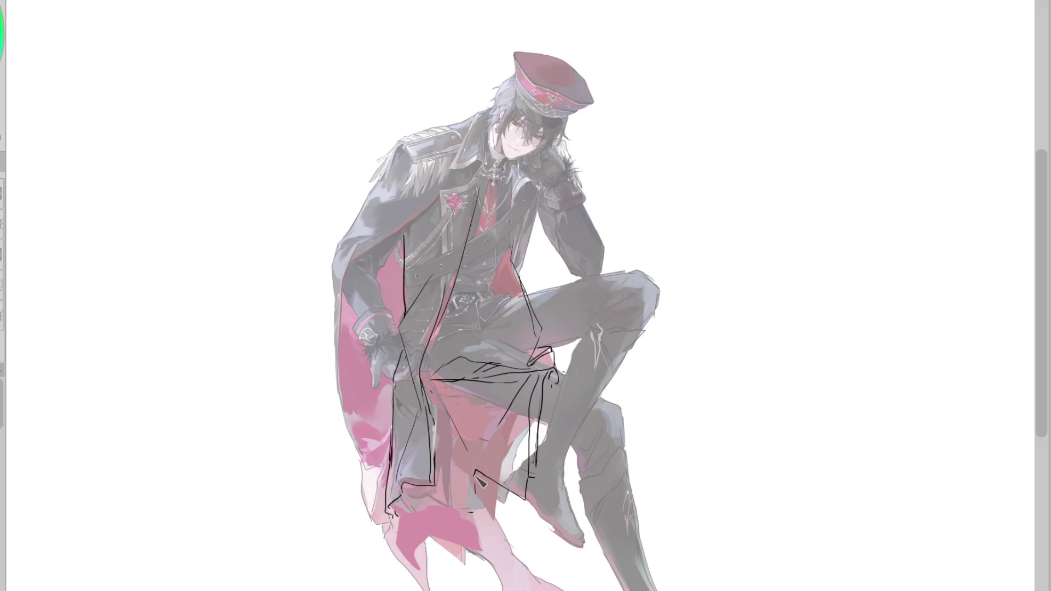
pyautogui.click(480, 489)
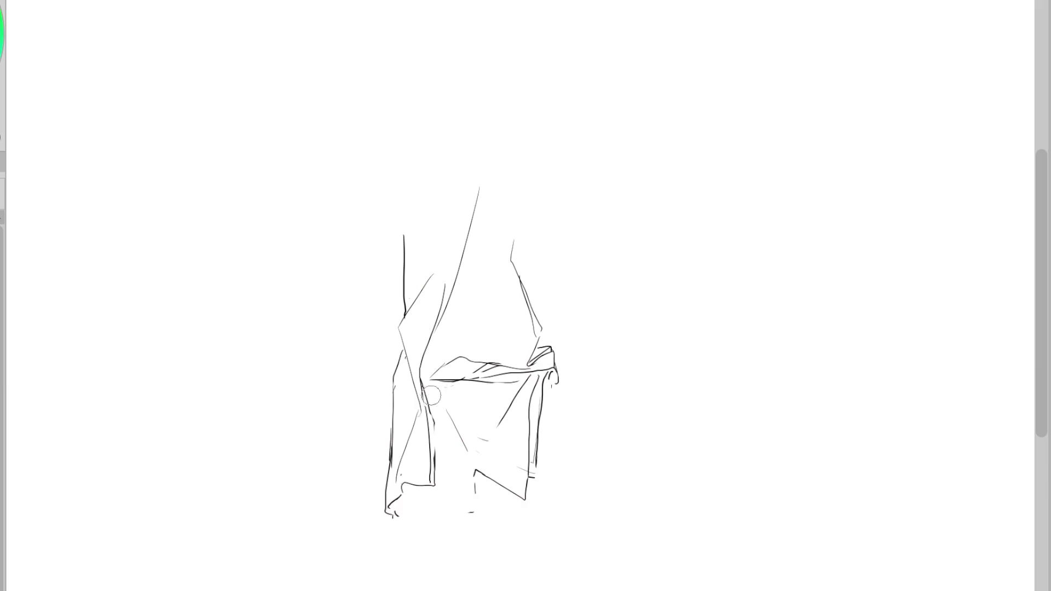
# Step: Redraw the knee drape's left edge, a vertical fold and a diagonal hem, undoing rejected strokes
pyautogui.moveTo(459, 335); pyautogui.dragTo(494, 333)
pyautogui.hotkey('ctrl', 'z')
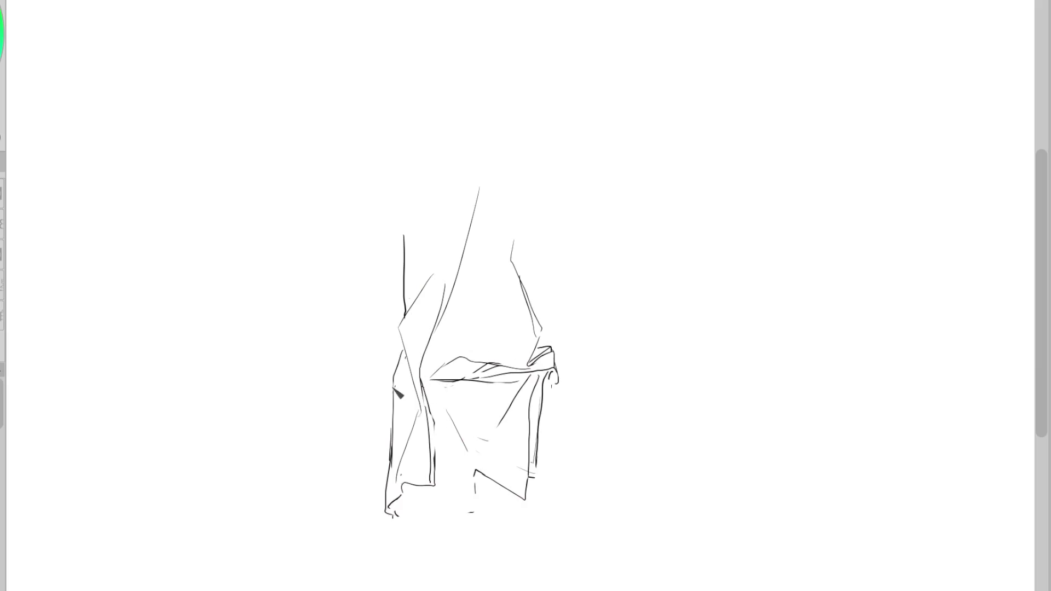
pyautogui.moveTo(403, 354); pyautogui.dragTo(388, 461)
pyautogui.moveTo(394, 507); pyautogui.dragTo(438, 516)
pyautogui.hotkey('ctrl', 'z')
pyautogui.moveTo(434, 455)
pyautogui.mouseDown()
pyautogui.moveTo(437, 512)
pyautogui.moveTo(402, 496)
pyautogui.moveTo(383, 512)
pyautogui.moveTo(431, 527)
pyautogui.mouseUp()
pyautogui.hotkey('ctrl', 'z')
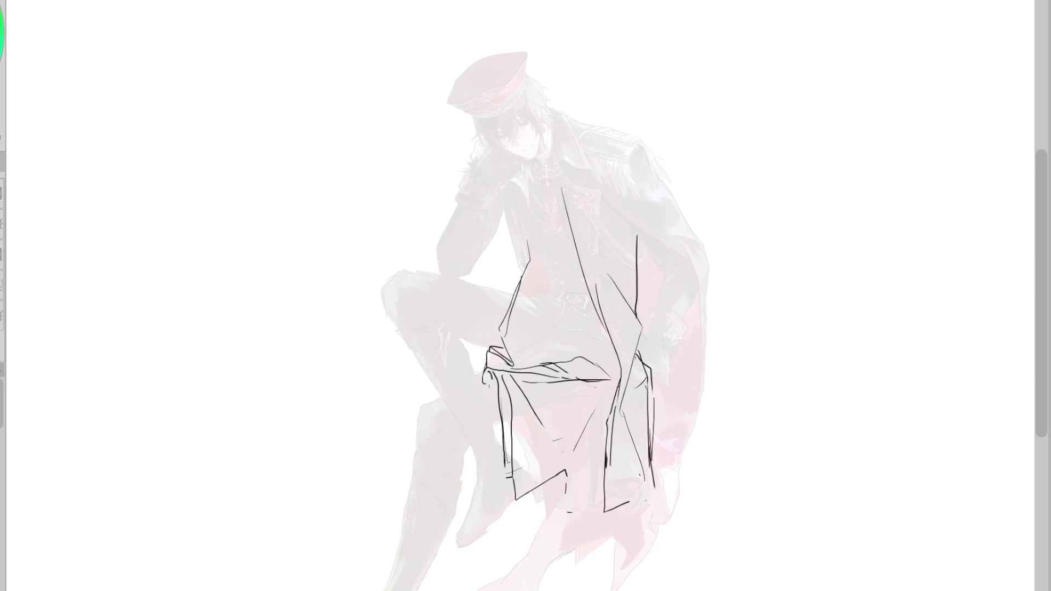
pyautogui.moveTo(567, 470)
pyautogui.mouseDown()
pyautogui.moveTo(569, 509)
pyautogui.moveTo(600, 494)
pyautogui.moveTo(668, 510)
pyautogui.moveTo(616, 493)
pyautogui.moveTo(610, 548)
pyautogui.mouseUp()
# Step: Rework the hem strokes at the coat's lower right edge, erasing and redrawing them downward
pyautogui.hotkey('ctrl', 'z')
pyautogui.hotkey('ctrl', 'z')
pyautogui.hotkey('ctrl', 'z')
pyautogui.press('e')
pyautogui.press('b')
pyautogui.hotkey('ctrl', 'z')
pyautogui.moveTo(655, 484); pyautogui.dragTo(613, 556)
pyautogui.moveTo(605, 494); pyautogui.dragTo(615, 554)
pyautogui.moveTo(623, 456); pyautogui.dragTo(614, 545)
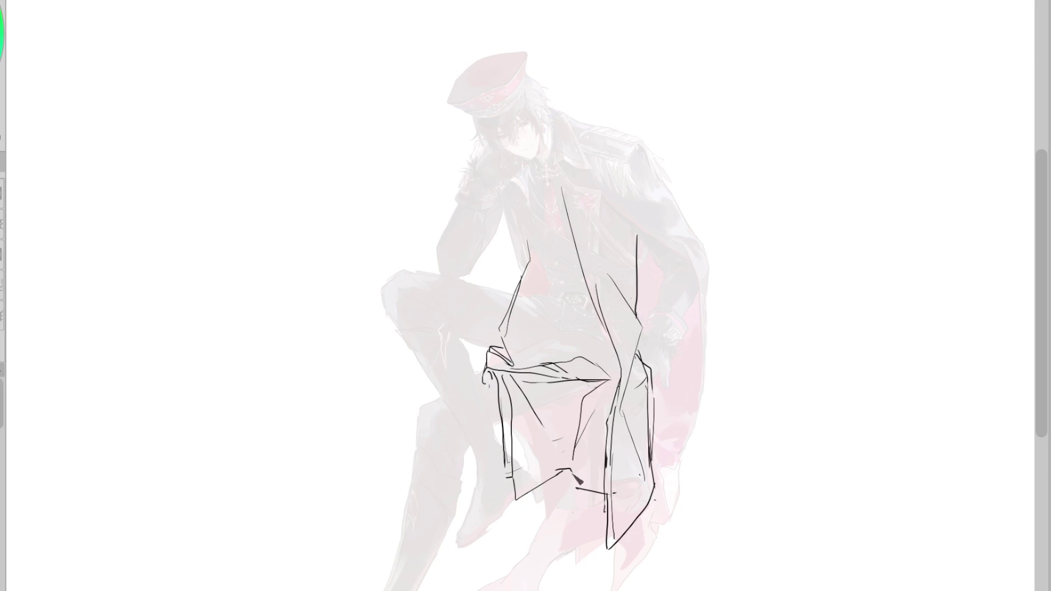
# Step: Add a short diagonal fold on the coat and redraw the coat's right edge outline
pyautogui.moveTo(577, 392); pyautogui.dragTo(577, 471)
pyautogui.hotkey('ctrl', 'z')
pyautogui.moveTo(616, 380); pyautogui.dragTo(576, 422)
pyautogui.moveTo(636, 318); pyautogui.dragTo(647, 386)
pyautogui.hotkey('ctrl', 'z')
pyautogui.moveTo(638, 316); pyautogui.dragTo(639, 358)
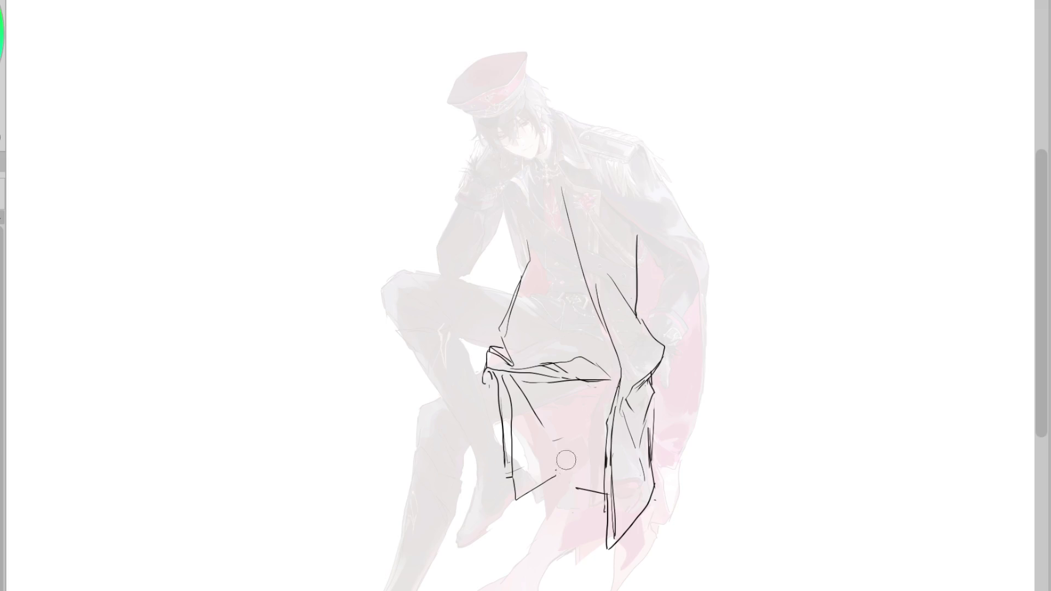
# Step: Extend the hem line up to the right and try long fold lines, undoing them
pyautogui.moveTo(551, 480); pyautogui.dragTo(582, 464)
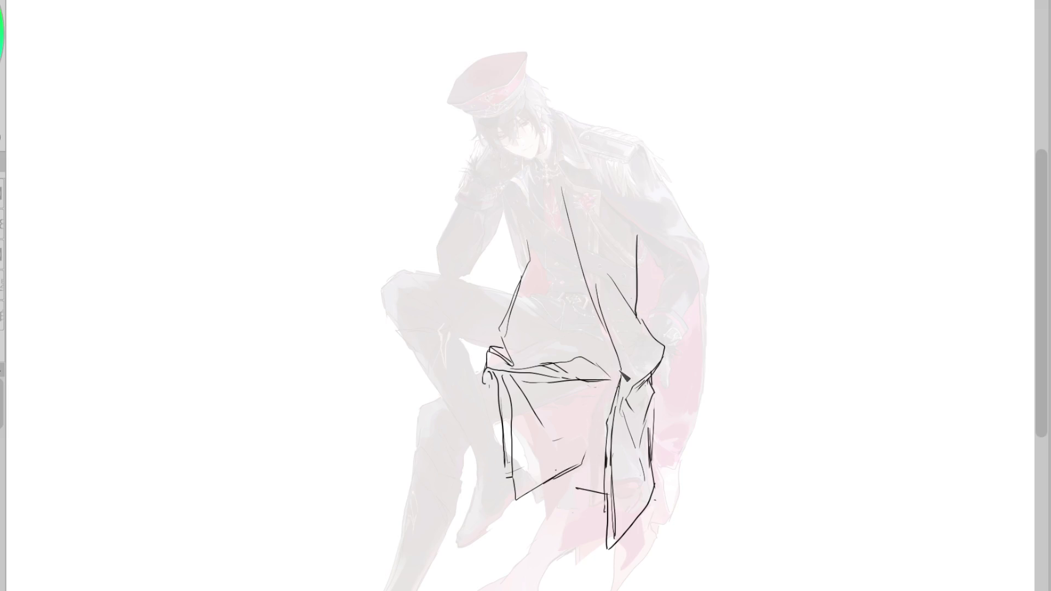
pyautogui.moveTo(656, 369); pyautogui.dragTo(583, 467)
pyautogui.hotkey('ctrl', 'z')
pyautogui.moveTo(599, 380)
pyautogui.mouseDown()
pyautogui.moveTo(582, 475)
pyautogui.moveTo(602, 497)
pyautogui.moveTo(659, 489)
pyautogui.mouseUp()
pyautogui.hotkey('ctrl', 'z')
pyautogui.hotkey('ctrl', 'z')
pyautogui.hotkey('ctrl', 'z')
pyautogui.moveTo(589, 472)
pyautogui.mouseDown()
pyautogui.moveTo(657, 487)
pyautogui.moveTo(584, 457)
pyautogui.mouseUp()
pyautogui.hotkey('ctrl', 'z')
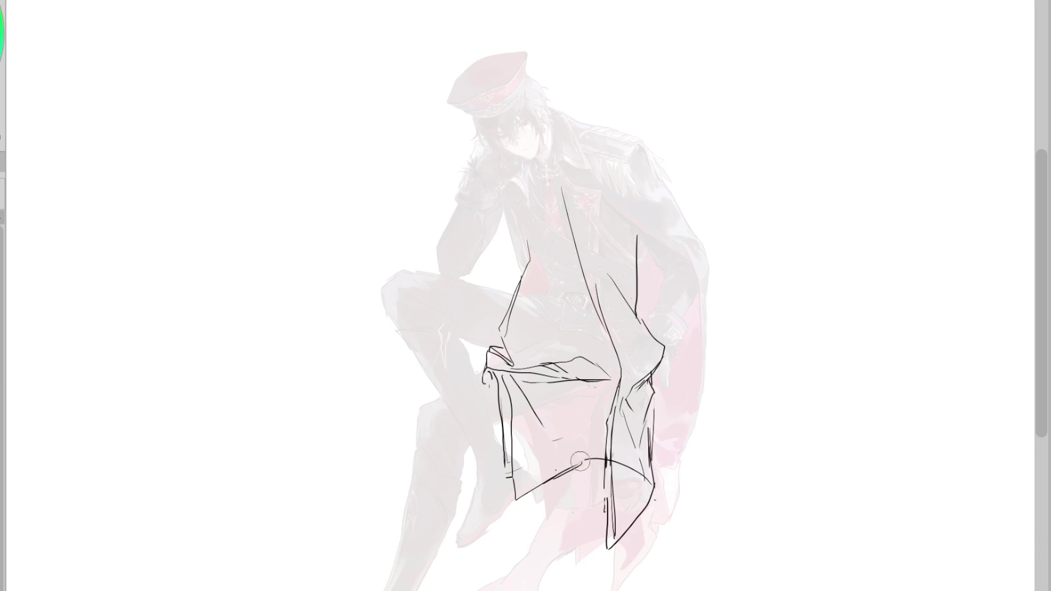
pyautogui.hotkey('ctrl', 'z')
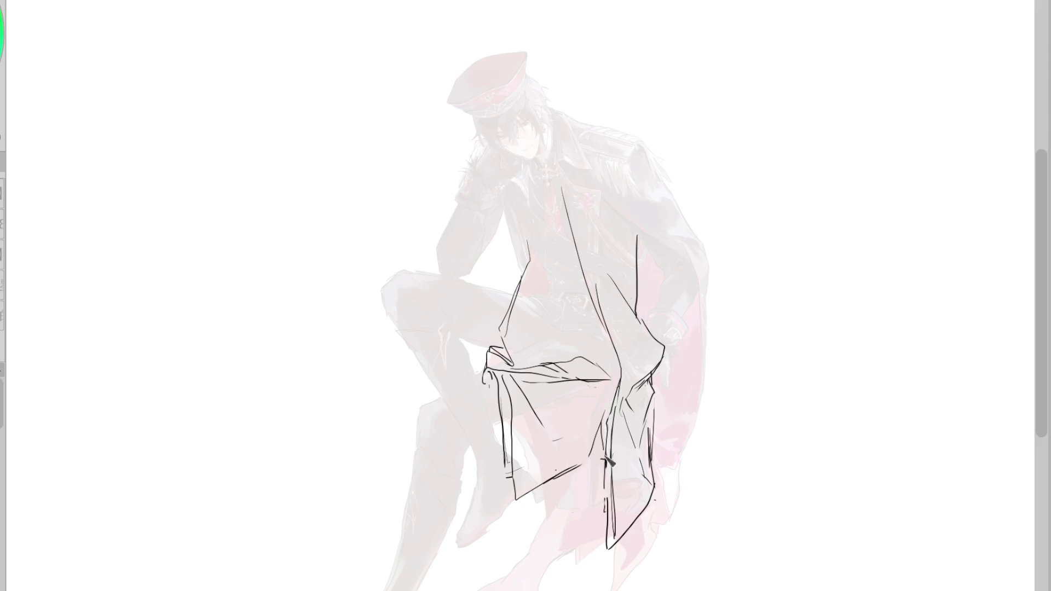
# Step: Draw the lower right panel edges and the lower-left panel's diagonal bottom edge
pyautogui.moveTo(600, 435); pyautogui.dragTo(599, 464)
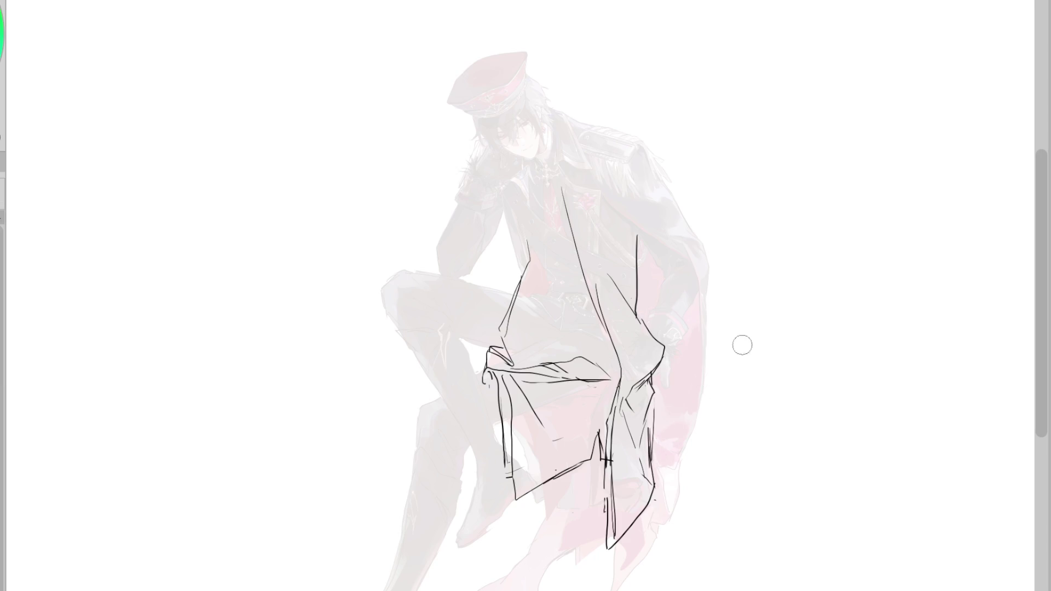
pyautogui.moveTo(606, 438); pyautogui.dragTo(607, 548)
pyautogui.moveTo(613, 426)
pyautogui.mouseDown()
pyautogui.moveTo(615, 544)
pyautogui.moveTo(603, 567)
pyautogui.moveTo(647, 532)
pyautogui.mouseUp()
pyautogui.moveTo(516, 500); pyautogui.dragTo(596, 461)
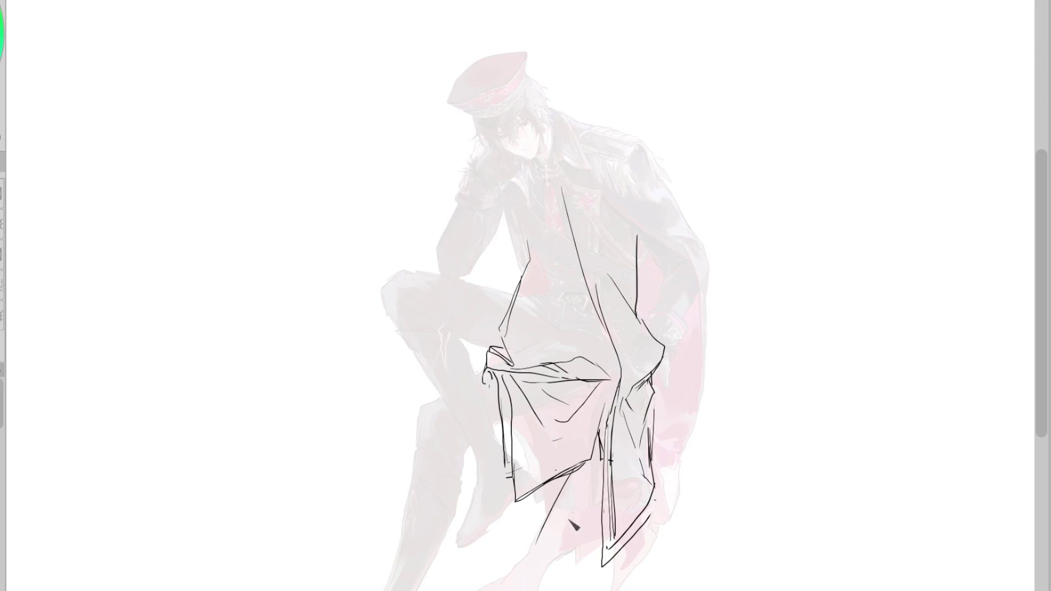
# Step: Outline the coat's right side and the cape's right edge down to its lower corner
pyautogui.moveTo(639, 243); pyautogui.dragTo(669, 337)
pyautogui.moveTo(698, 396); pyautogui.dragTo(675, 420)
pyautogui.moveTo(705, 339)
pyautogui.mouseDown()
pyautogui.moveTo(696, 422)
pyautogui.moveTo(669, 488)
pyautogui.mouseUp()
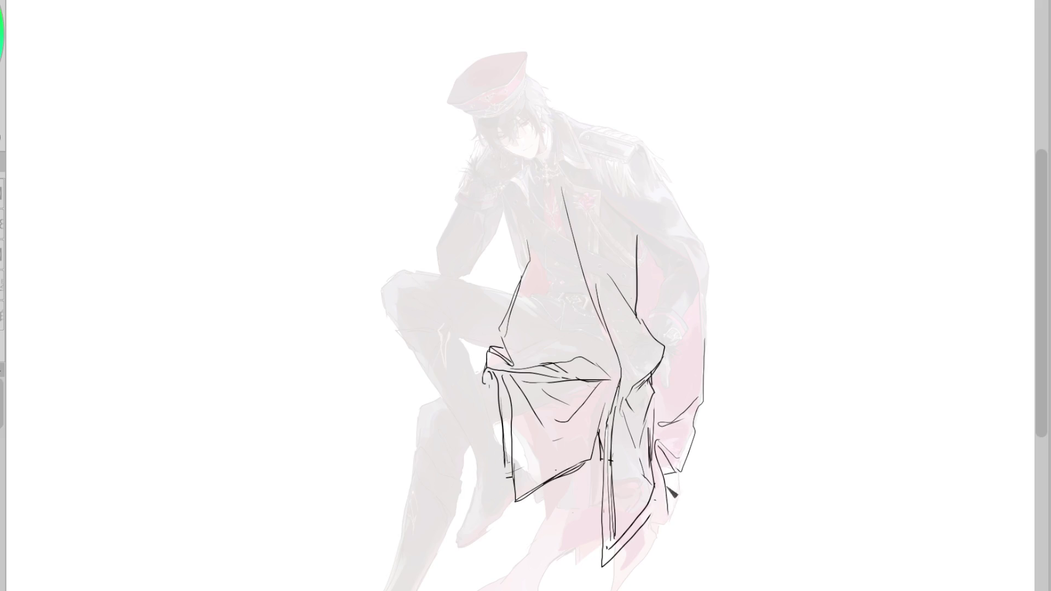
pyautogui.moveTo(660, 520); pyautogui.dragTo(613, 586)
pyautogui.hotkey('ctrl', 'z')
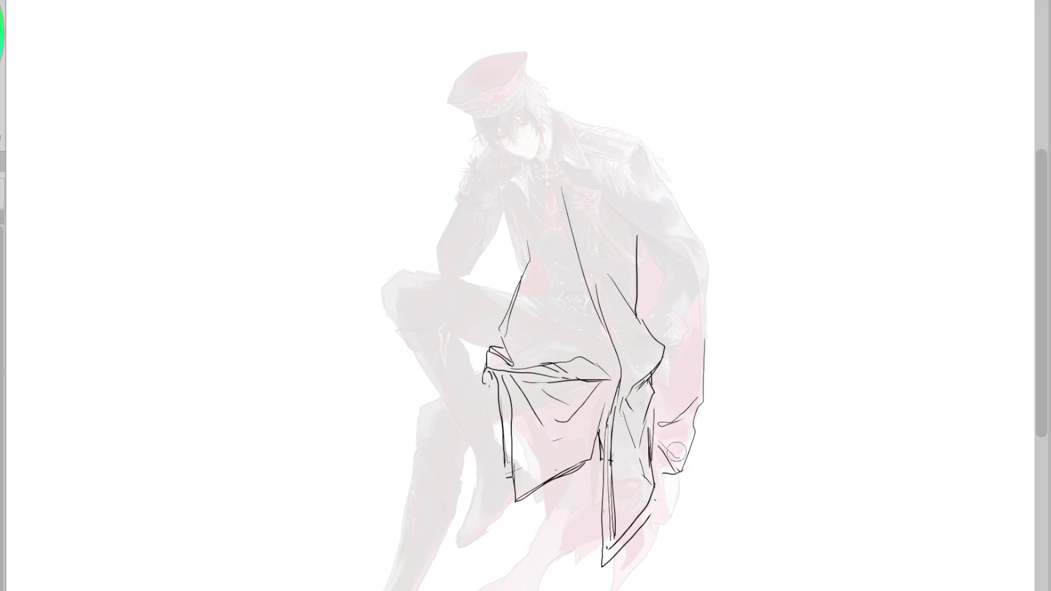
pyautogui.moveTo(662, 452); pyautogui.dragTo(681, 474)
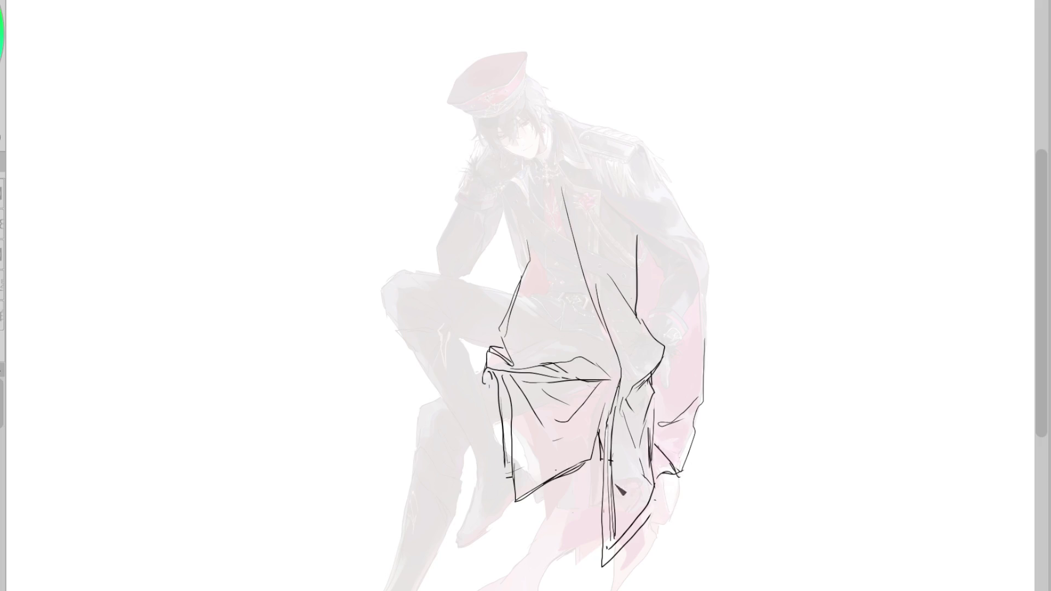
# Step: Sketch the lower leg below the coat as a single curved line
pyautogui.moveTo(575, 510); pyautogui.dragTo(534, 586)
pyautogui.moveTo(559, 482)
pyautogui.mouseDown()
pyautogui.moveTo(533, 564)
pyautogui.moveTo(490, 564)
pyautogui.mouseUp()
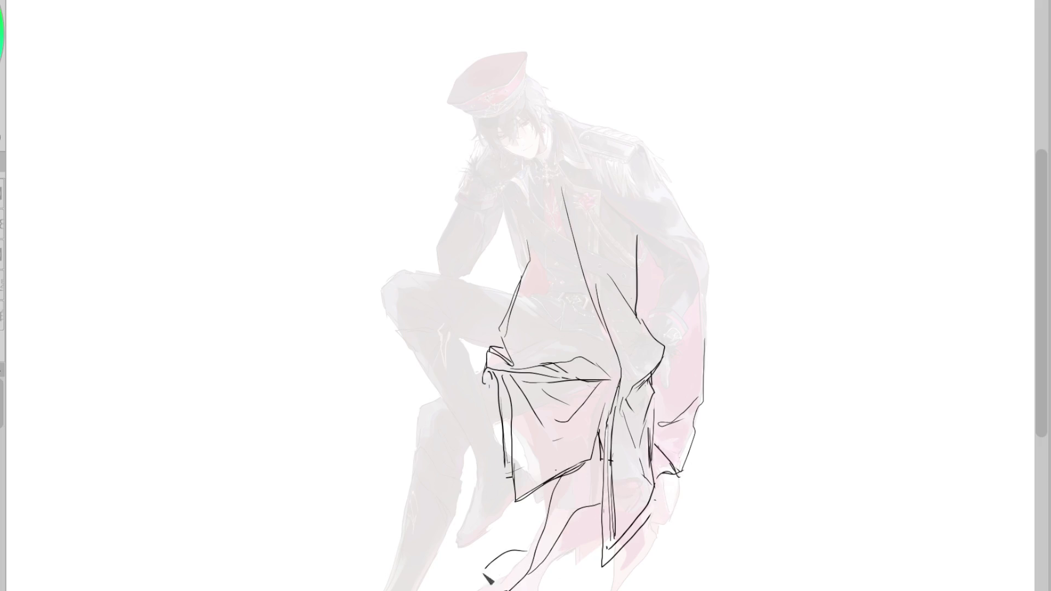
pyautogui.hotkey('ctrl', 'z')
pyautogui.hotkey('ctrl', 'z')
pyautogui.hotkey('ctrl', 'z')
pyautogui.moveTo(574, 471)
pyautogui.mouseDown()
pyautogui.moveTo(479, 590)
pyautogui.moveTo(564, 564)
pyautogui.moveTo(607, 534)
pyautogui.mouseUp()
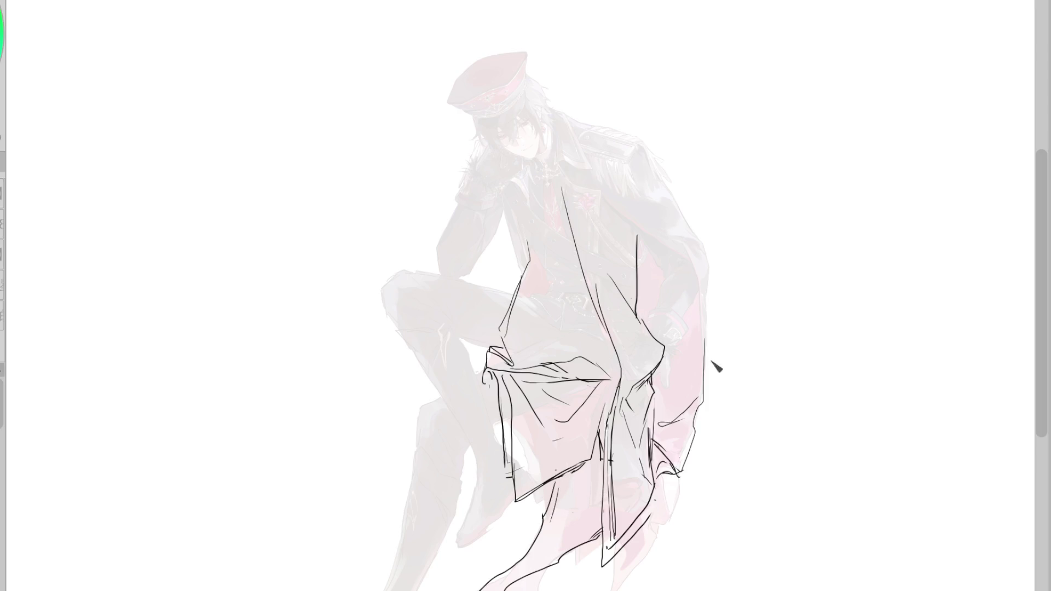
# Step: Outline the arm's right edge, erase part of the left coat line, and redraw the coat front line
pyautogui.moveTo(696, 307); pyautogui.dragTo(705, 381)
pyautogui.press('e')
pyautogui.moveTo(529, 257); pyautogui.dragTo(514, 306)
pyautogui.press('p')
pyautogui.press('e')
pyautogui.press('p')
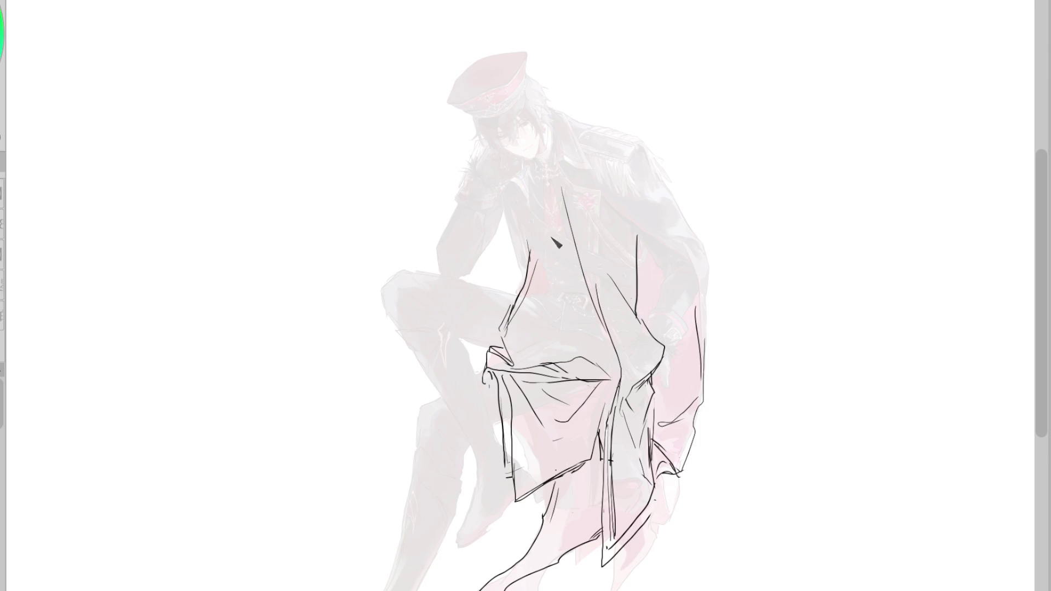
pyautogui.moveTo(540, 239); pyautogui.dragTo(565, 355)
pyautogui.hotkey('ctrl', 'z')
pyautogui.moveTo(541, 237); pyautogui.dragTo(567, 351)
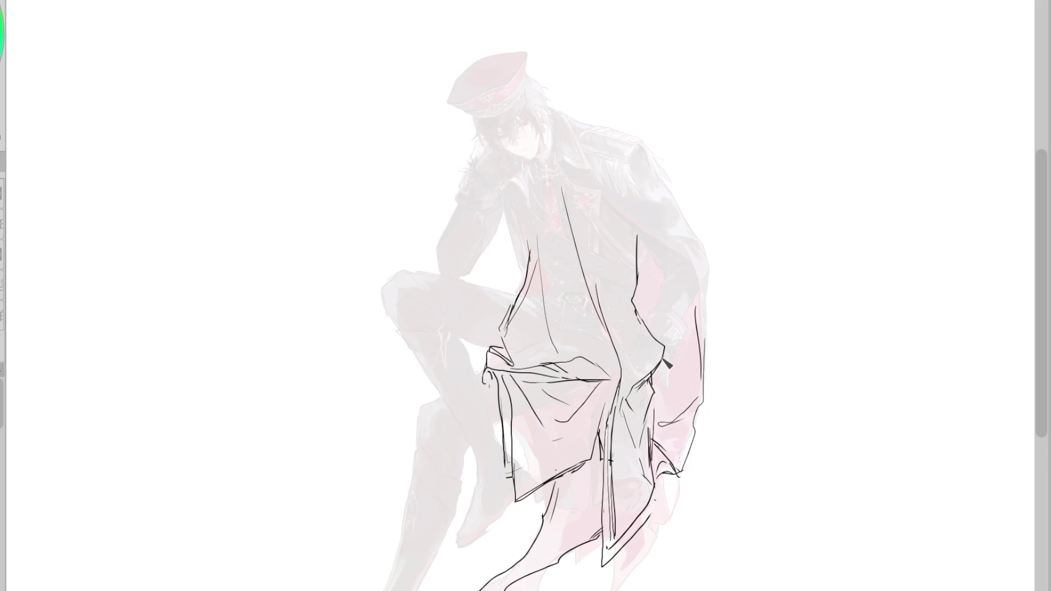
# Step: Replace the curved cuff stroke with a straighter, longer cuff line
pyautogui.hotkey('ctrl', 'z')
pyautogui.moveTo(659, 426); pyautogui.dragTo(695, 427)
pyautogui.moveTo(602, 530); pyautogui.dragTo(556, 549)
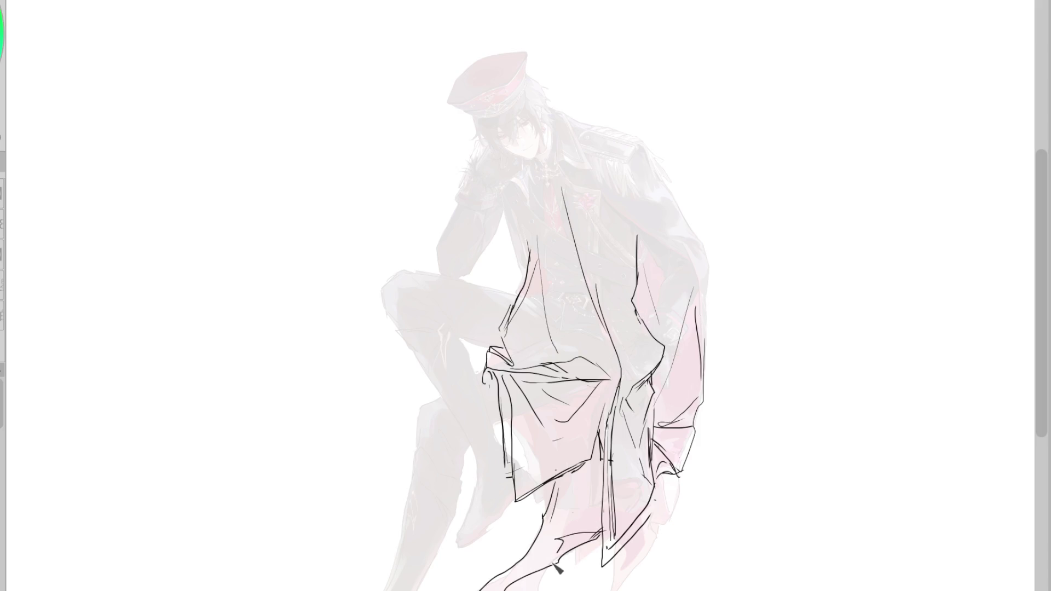
pyautogui.hotkey('ctrl', 'z')
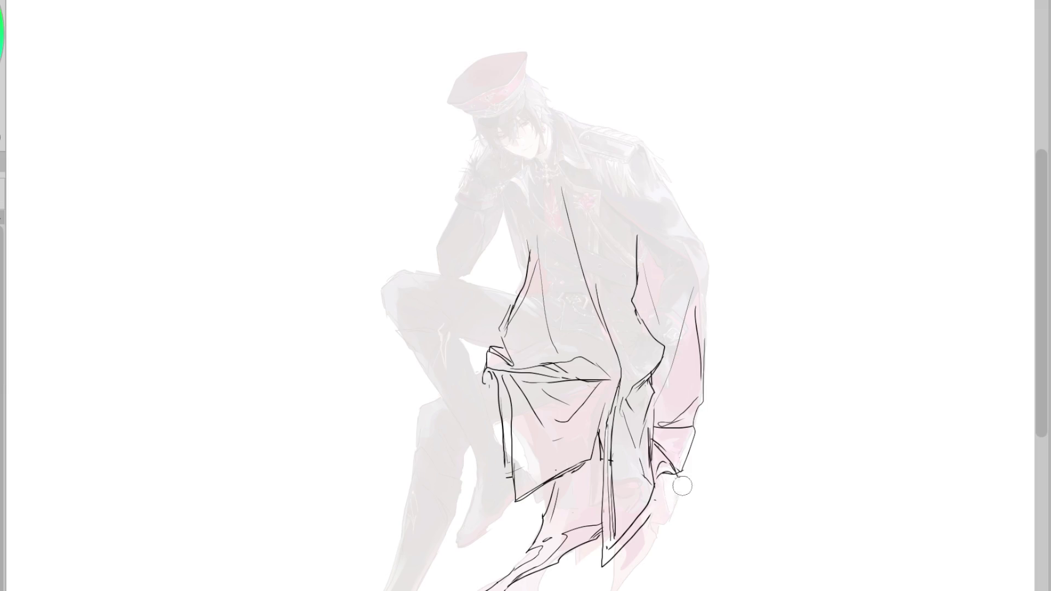
pyautogui.scroll(2, 679, 476)
# Step: Add a grey background, reveal the colour painting, and paint grey over the lower-right hem's pink
pyautogui.click(701, 493)
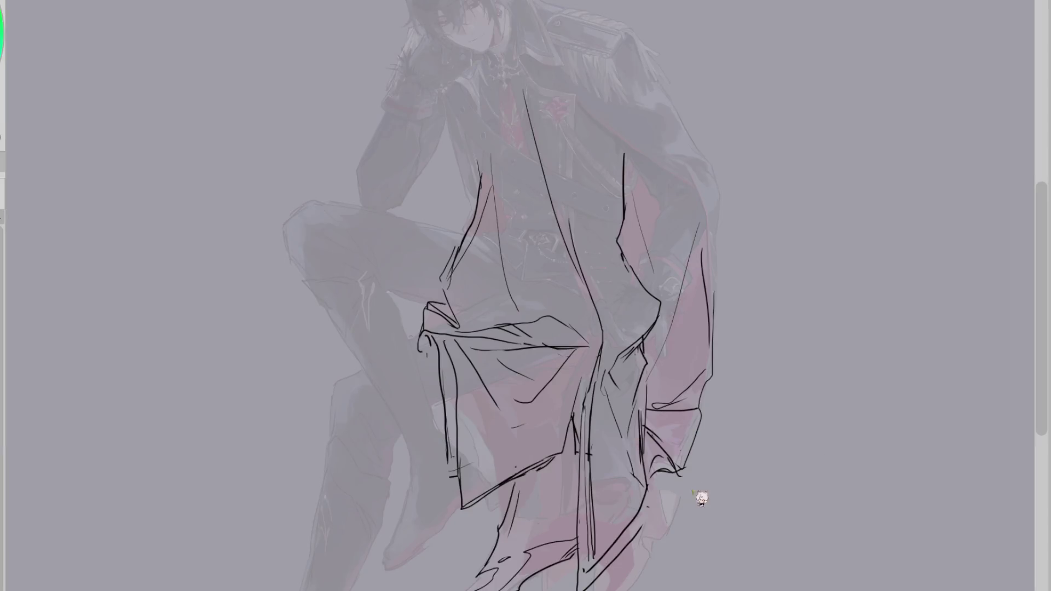
pyautogui.hotkey('ctrl', 'z')
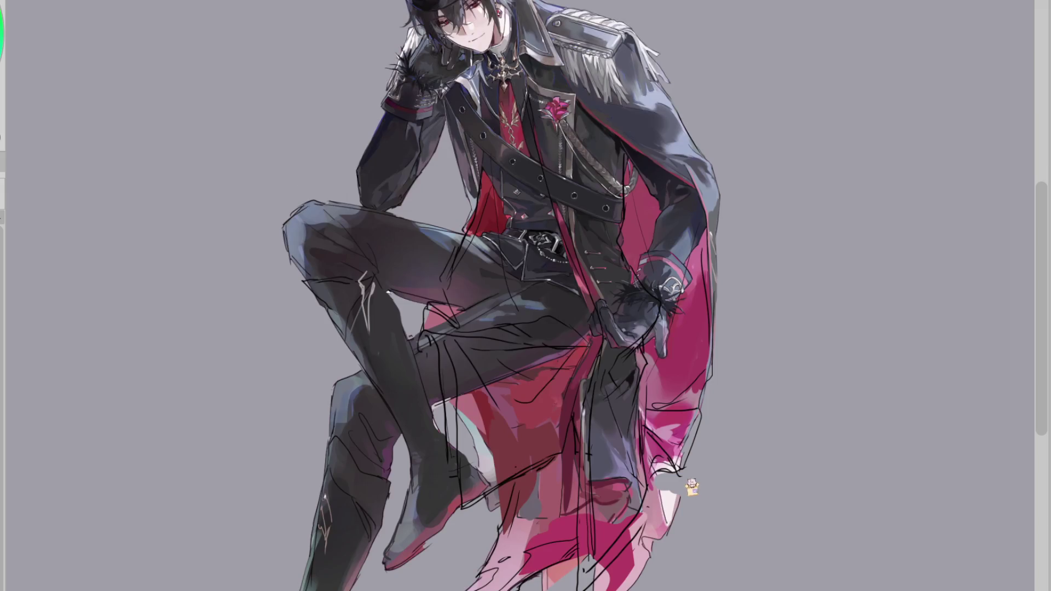
pyautogui.moveTo(679, 473)
pyautogui.mouseDown()
pyautogui.moveTo(618, 587)
pyautogui.moveTo(542, 572)
pyautogui.mouseUp()
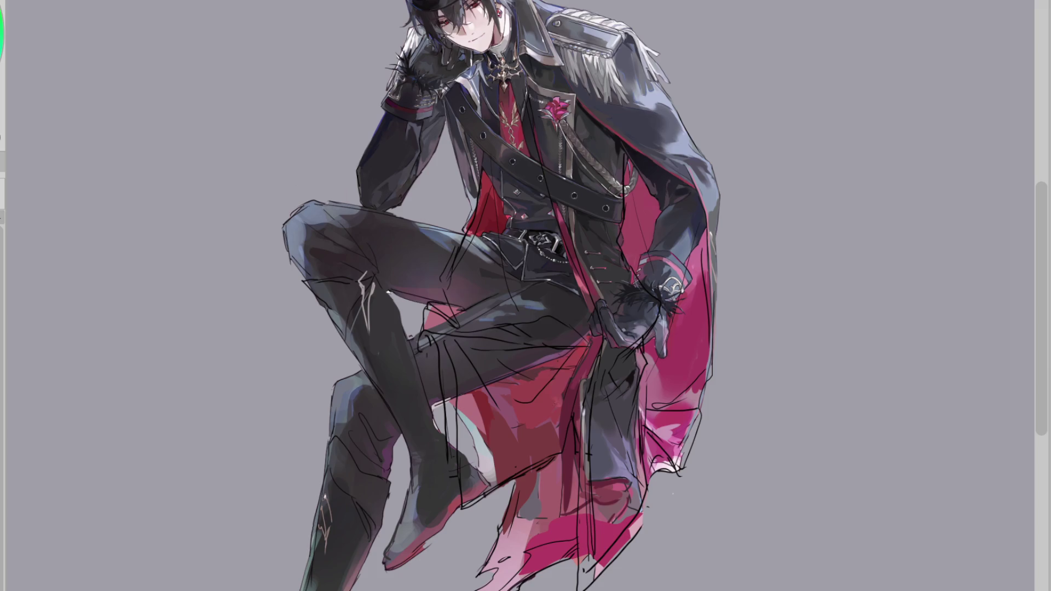
pyautogui.scroll(3, 479, 437)
pyautogui.scroll(-1, 546, 387)
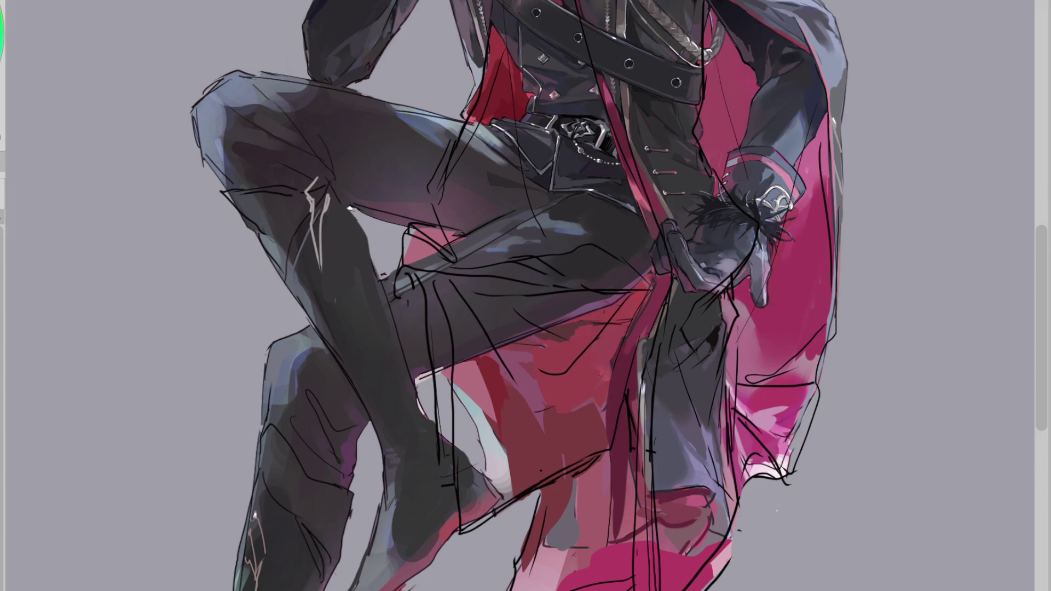
# Step: Paint sampled coat red over the pink-grey patches and sharpen the grey diamond near the belt
pyautogui.keyDown('alt'); pyautogui.click(568, 405); pyautogui.keyUp('alt')
pyautogui.moveTo(524, 421)
pyautogui.mouseDown()
pyautogui.moveTo(469, 428)
pyautogui.moveTo(553, 432)
pyautogui.moveTo(602, 416)
pyautogui.mouseUp()
pyautogui.keyDown('alt'); pyautogui.click(615, 342); pyautogui.keyUp('alt')
pyautogui.moveTo(615, 342)
pyautogui.mouseDown()
pyautogui.moveTo(525, 401)
pyautogui.moveTo(550, 364)
pyautogui.mouseUp()
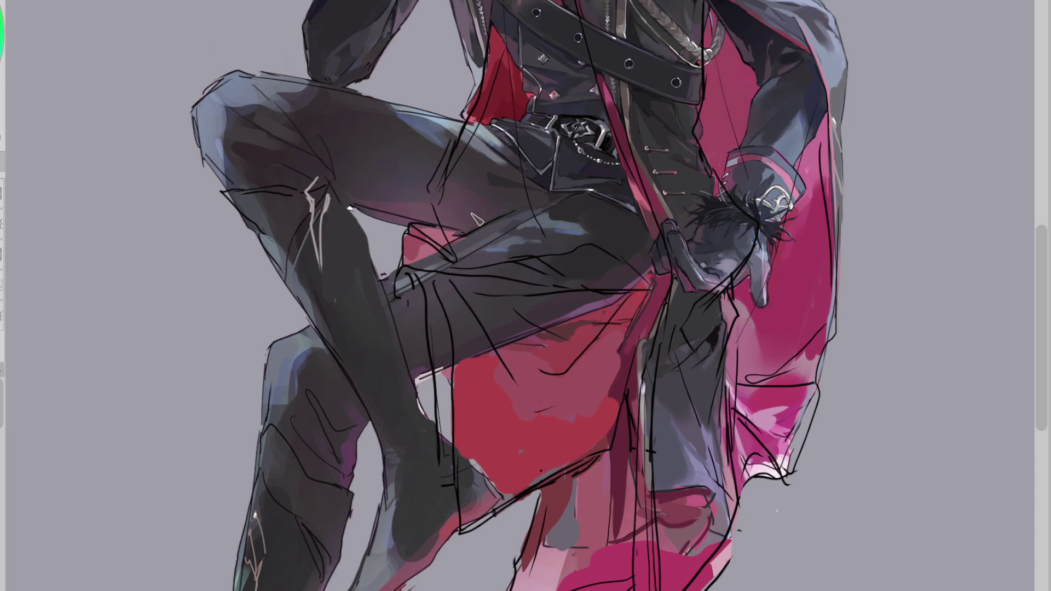
pyautogui.keyDown('alt'); pyautogui.click(481, 82); pyautogui.keyUp('alt')
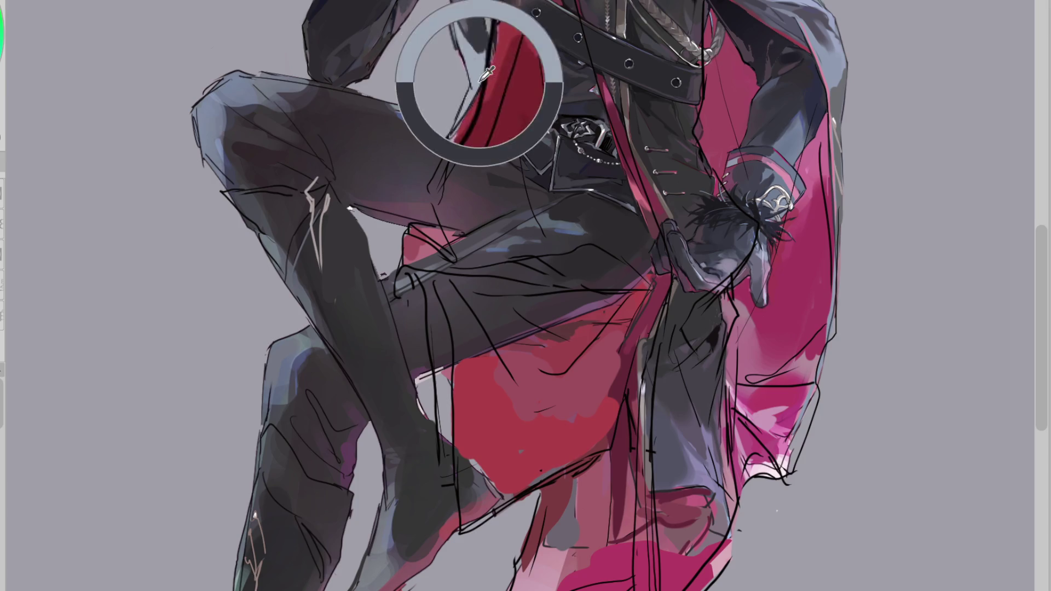
pyautogui.keyDown('alt'); pyautogui.click(476, 71); pyautogui.keyUp('alt')
pyautogui.moveTo(482, 82); pyautogui.dragTo(474, 128)
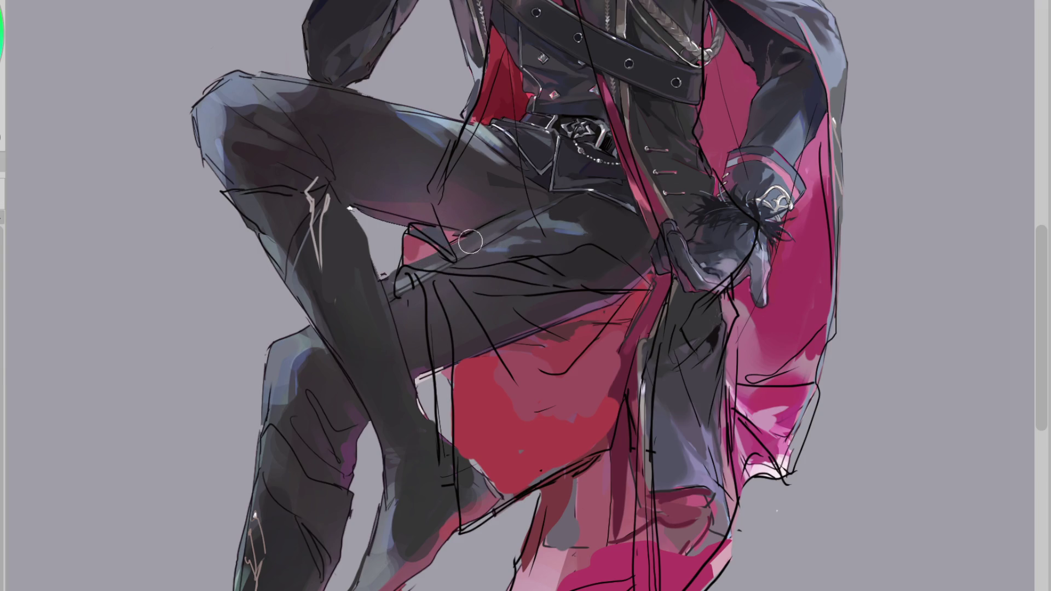
# Step: Shade the dark front coat panel with grey below and a lavender highlight down its length
pyautogui.keyDown('alt'); pyautogui.click(438, 227); pyautogui.keyUp('alt')
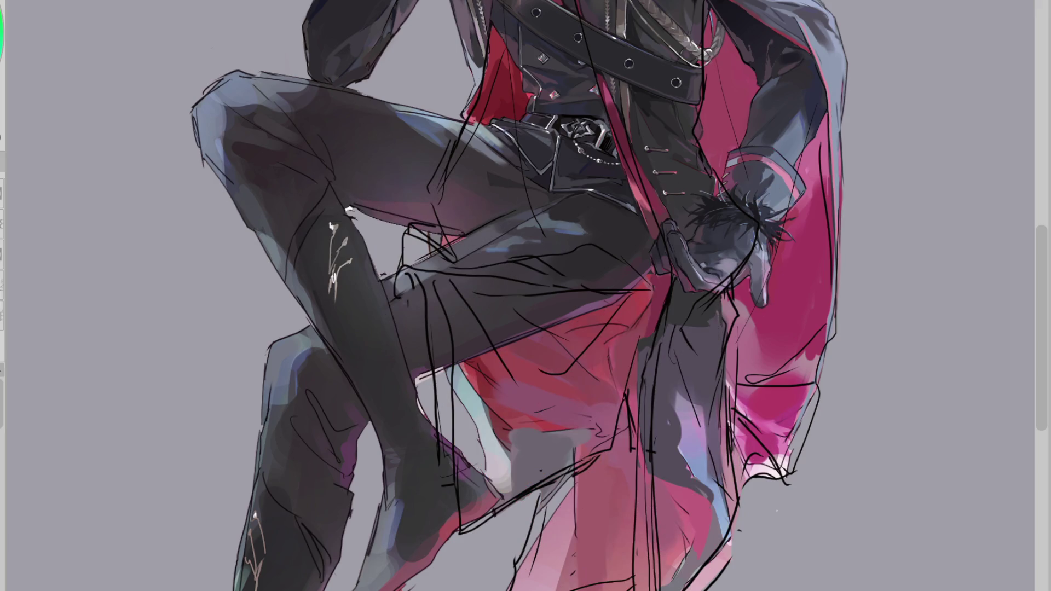
pyautogui.keyDown('alt'); pyautogui.click(491, 405); pyautogui.keyUp('alt')
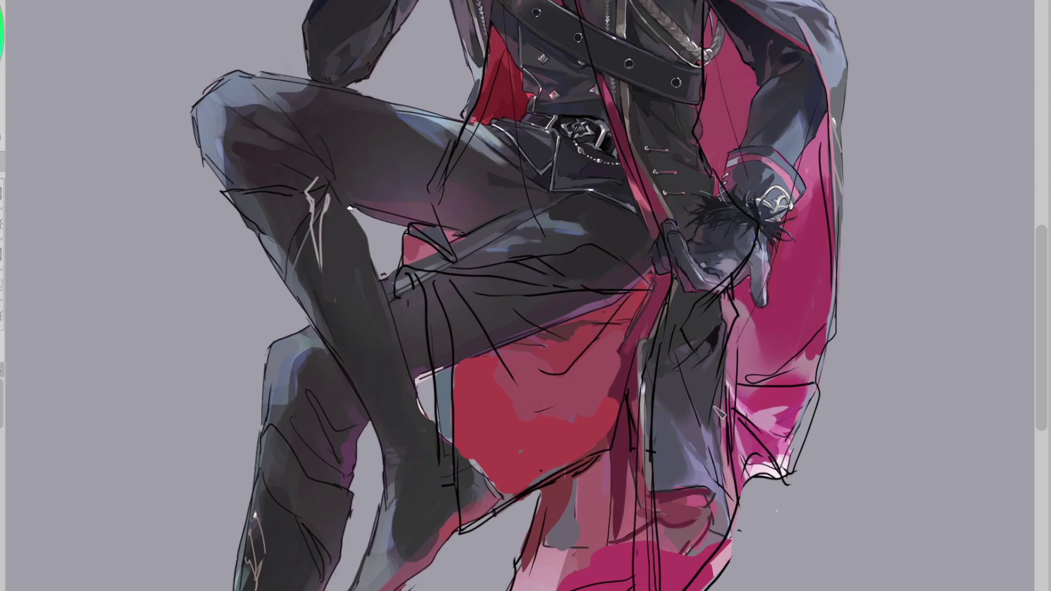
pyautogui.moveTo(662, 490)
pyautogui.mouseDown()
pyautogui.moveTo(658, 550)
pyautogui.moveTo(724, 525)
pyautogui.mouseUp()
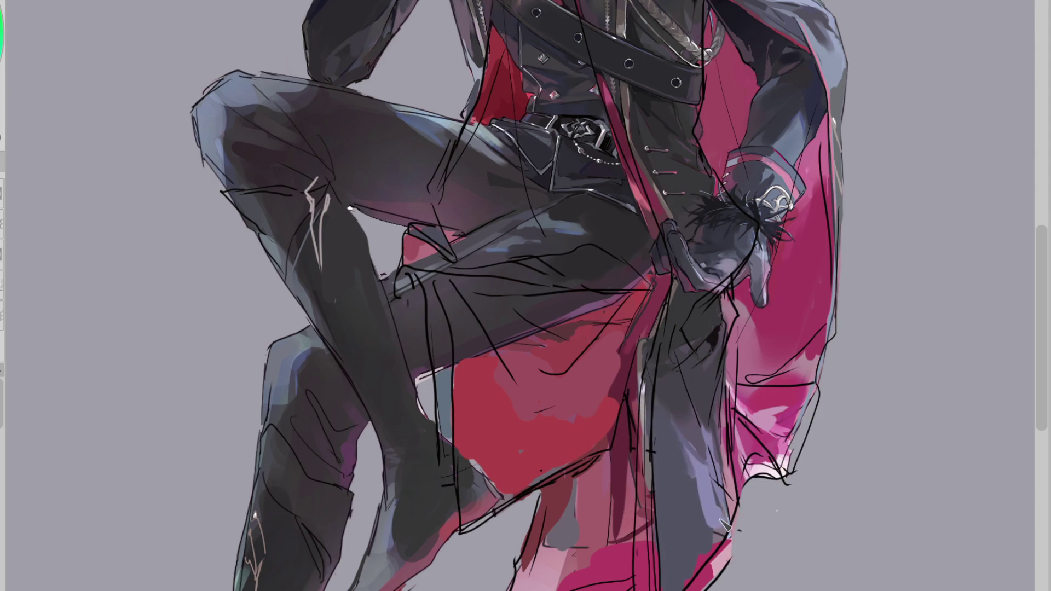
pyautogui.moveTo(698, 419); pyautogui.dragTo(706, 493)
pyautogui.moveTo(692, 411)
pyautogui.mouseDown()
pyautogui.moveTo(712, 553)
pyautogui.moveTo(701, 523)
pyautogui.mouseUp()
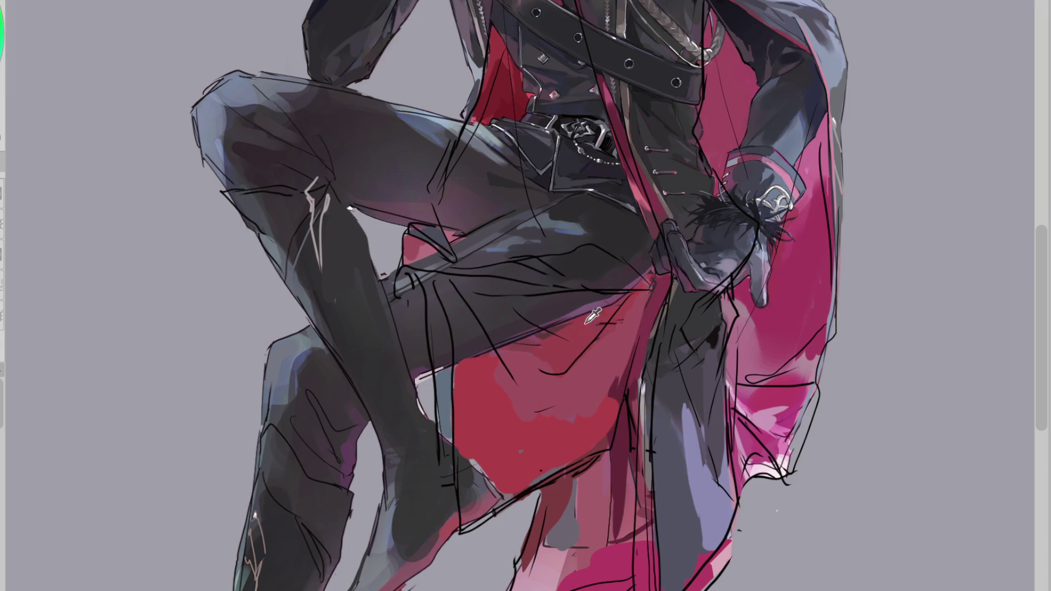
# Step: Paint two darker fold strokes across the red coat lining
pyautogui.moveTo(610, 310); pyautogui.dragTo(556, 373)
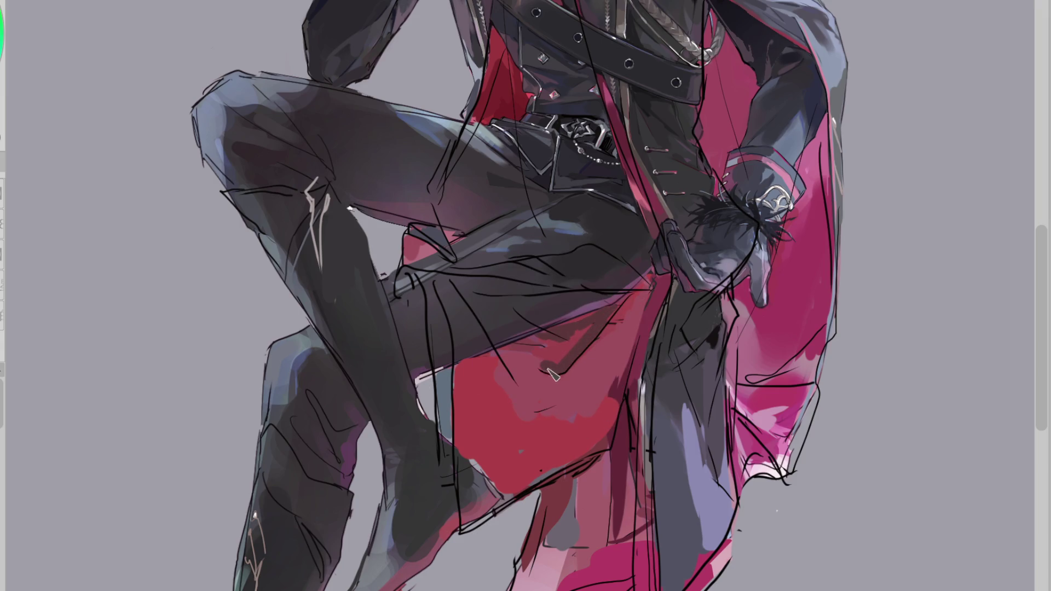
pyautogui.moveTo(495, 356); pyautogui.dragTo(534, 410)
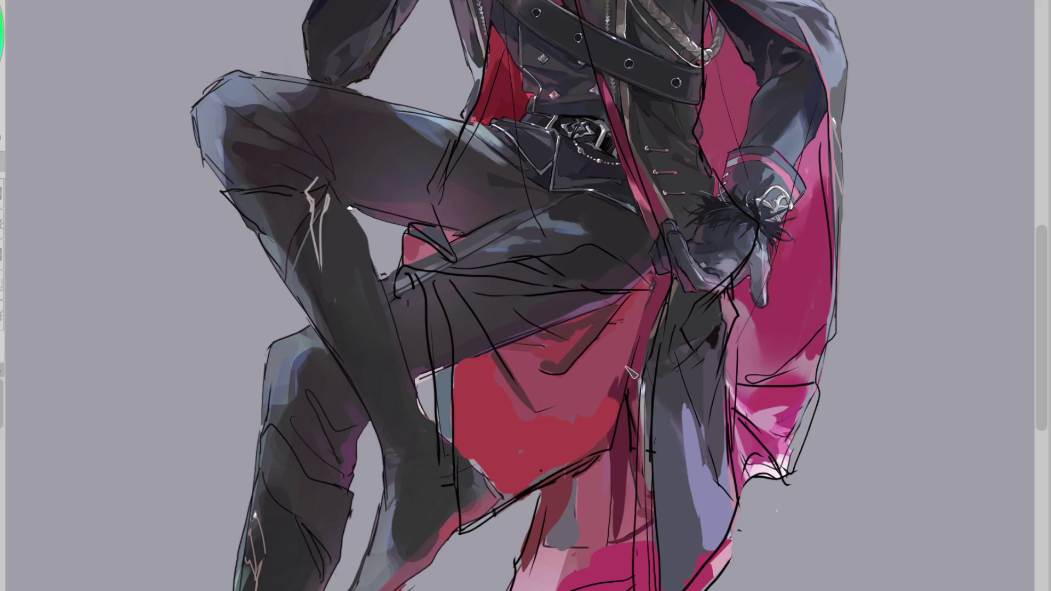
pyautogui.scroll(-2, 699, 216)
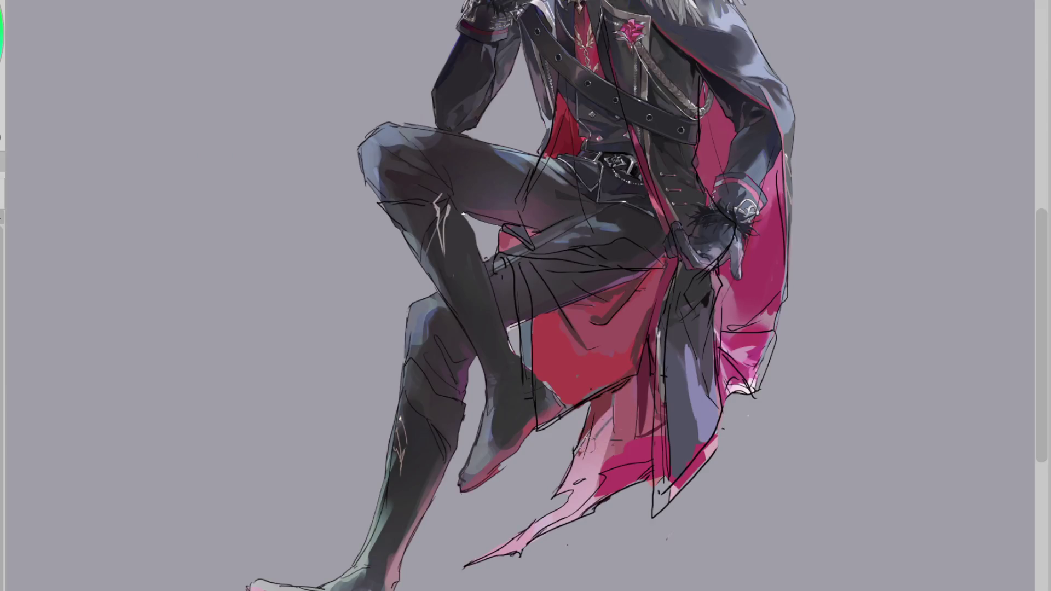
# Step: Lighten the lower coat flap with pink and deepen the pink along its left edge
pyautogui.moveTo(631, 390); pyautogui.dragTo(604, 482)
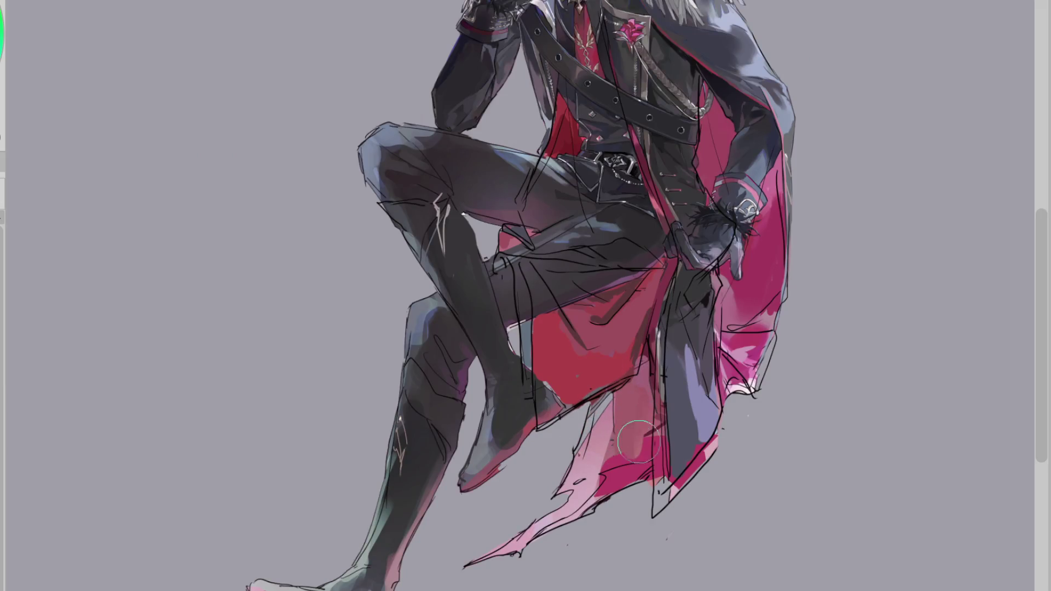
pyautogui.keyDown('alt'); pyautogui.click(618, 454); pyautogui.keyUp('alt')
pyautogui.moveTo(618, 399)
pyautogui.mouseDown()
pyautogui.moveTo(590, 447)
pyautogui.moveTo(624, 400)
pyautogui.mouseUp()
# Step: Cover the pink strip along the coat's front edge with grey and dark grey
pyautogui.keyDown('alt'); pyautogui.click(684, 359); pyautogui.keyUp('alt')
pyautogui.scroll(2, 660, 326)
pyautogui.keyDown('alt'); pyautogui.click(694, 232); pyautogui.keyUp('alt')
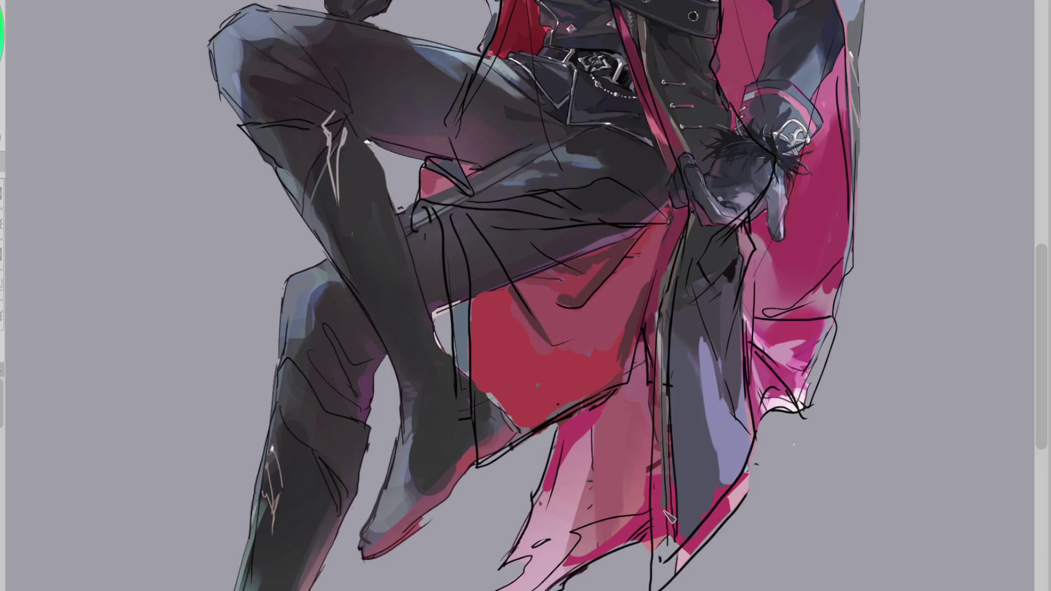
pyautogui.moveTo(676, 477); pyautogui.dragTo(675, 548)
pyautogui.keyDown('alt'); pyautogui.click(657, 230); pyautogui.keyUp('alt')
pyautogui.keyDown('alt'); pyautogui.click(652, 240); pyautogui.keyUp('alt')
pyautogui.moveTo(654, 258); pyautogui.dragTo(660, 389)
pyautogui.keyDown('alt'); pyautogui.click(672, 240); pyautogui.keyUp('alt')
pyautogui.moveTo(679, 225); pyautogui.dragTo(678, 241)
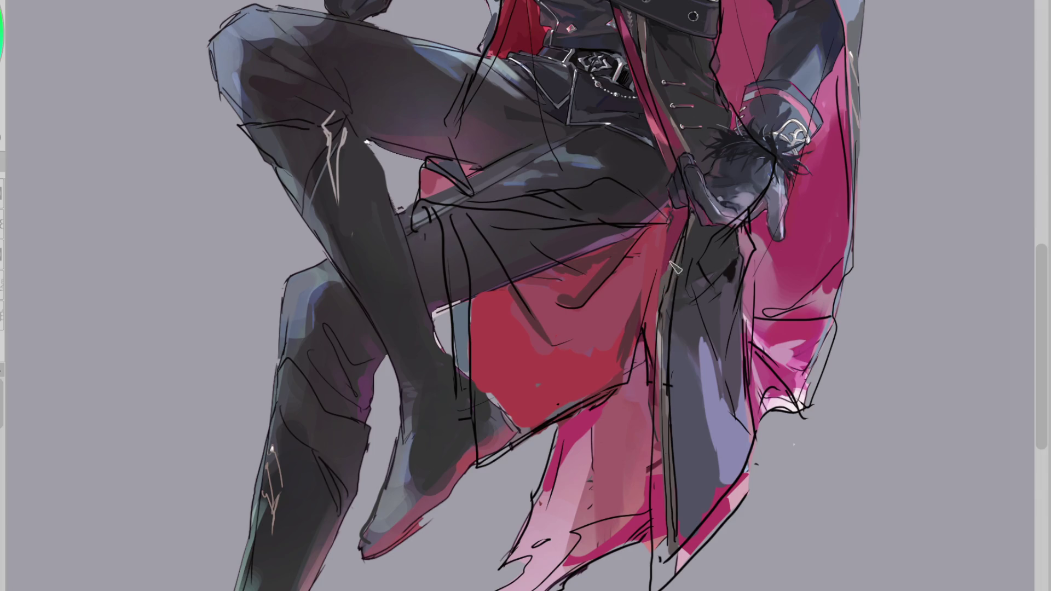
# Step: Paint pinkish-red down the coat-edge strip with magenta at its lower end
pyautogui.moveTo(660, 323); pyautogui.dragTo(659, 460)
pyautogui.moveTo(657, 410)
pyautogui.mouseDown()
pyautogui.moveTo(657, 569)
pyautogui.moveTo(660, 506)
pyautogui.mouseUp()
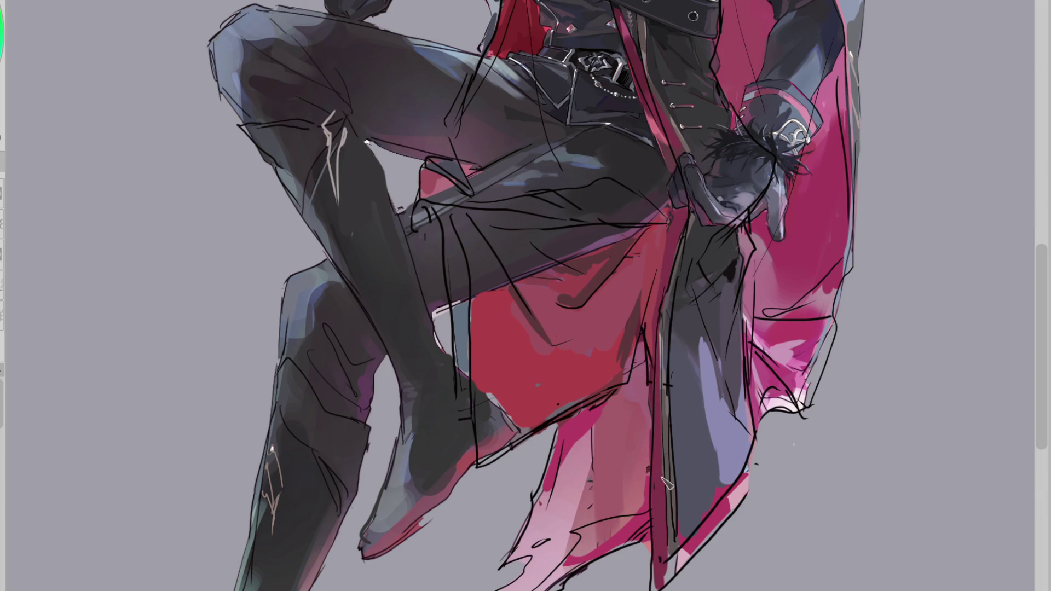
pyautogui.moveTo(694, 550); pyautogui.dragTo(669, 580)
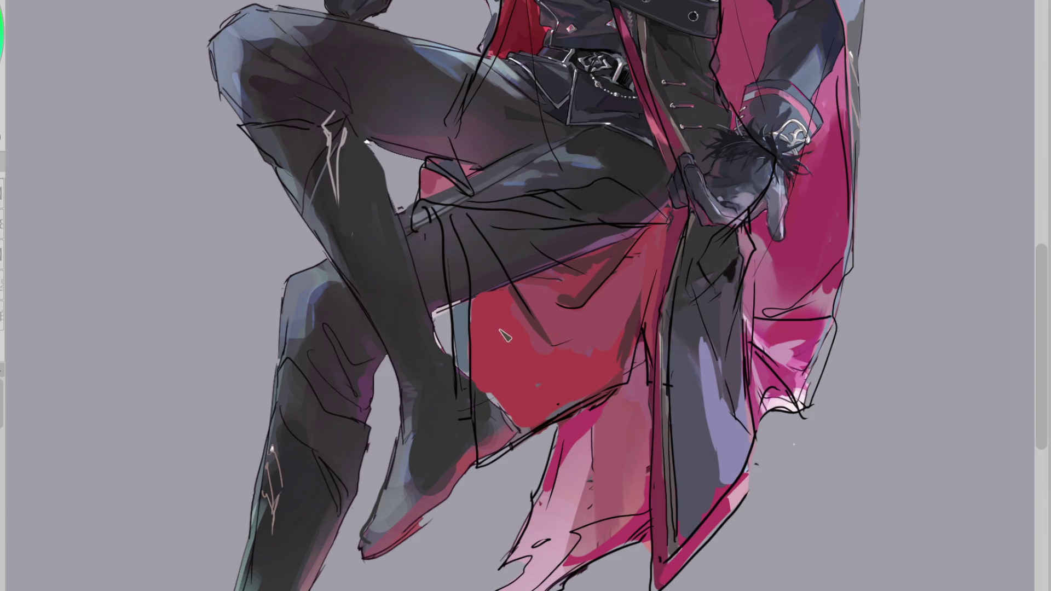
pyautogui.moveTo(669, 493); pyautogui.dragTo(662, 583)
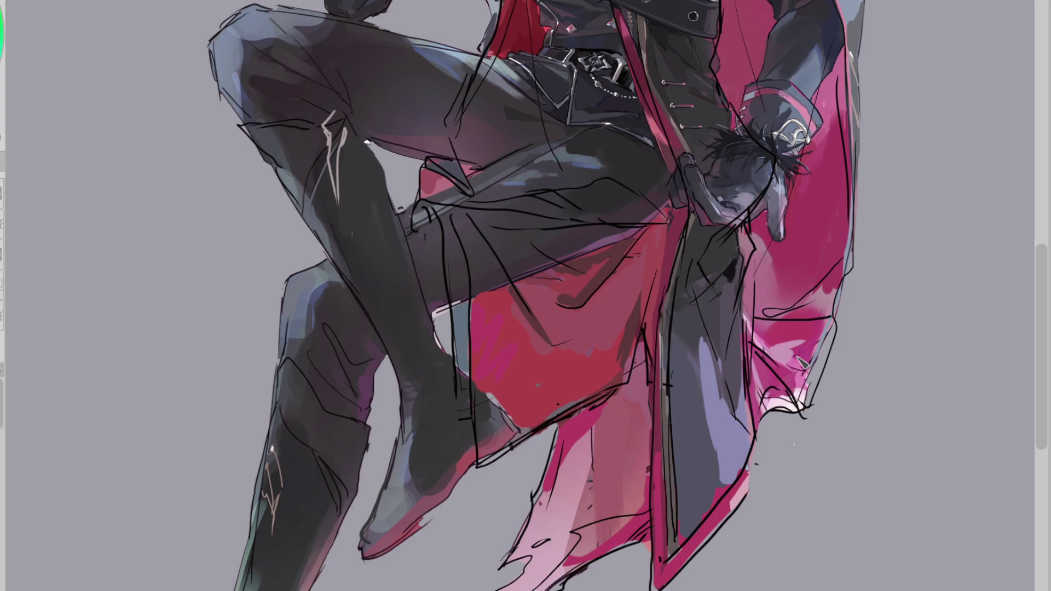
# Step: Sample lavender and coat shades, then darken the coat shading beside the cape
pyautogui.keyDown('alt'); pyautogui.click(657, 134); pyautogui.keyUp('alt')
pyautogui.keyDown('alt'); pyautogui.click(745, 453); pyautogui.keyUp('alt')
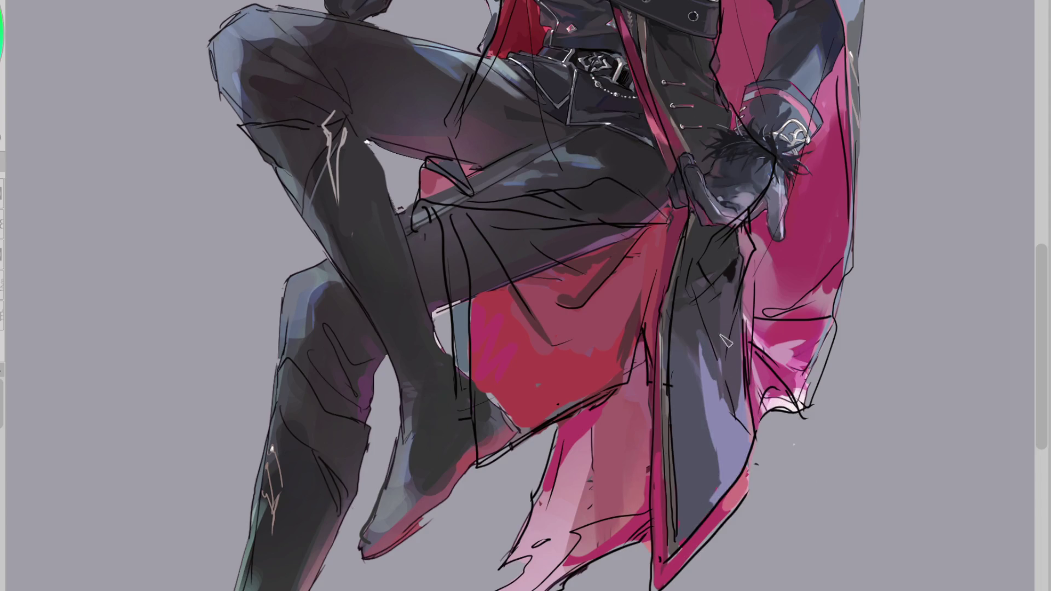
pyautogui.keyDown('alt'); pyautogui.click(701, 298); pyautogui.keyUp('alt')
pyautogui.keyDown('alt'); pyautogui.click(709, 288); pyautogui.keyUp('alt')
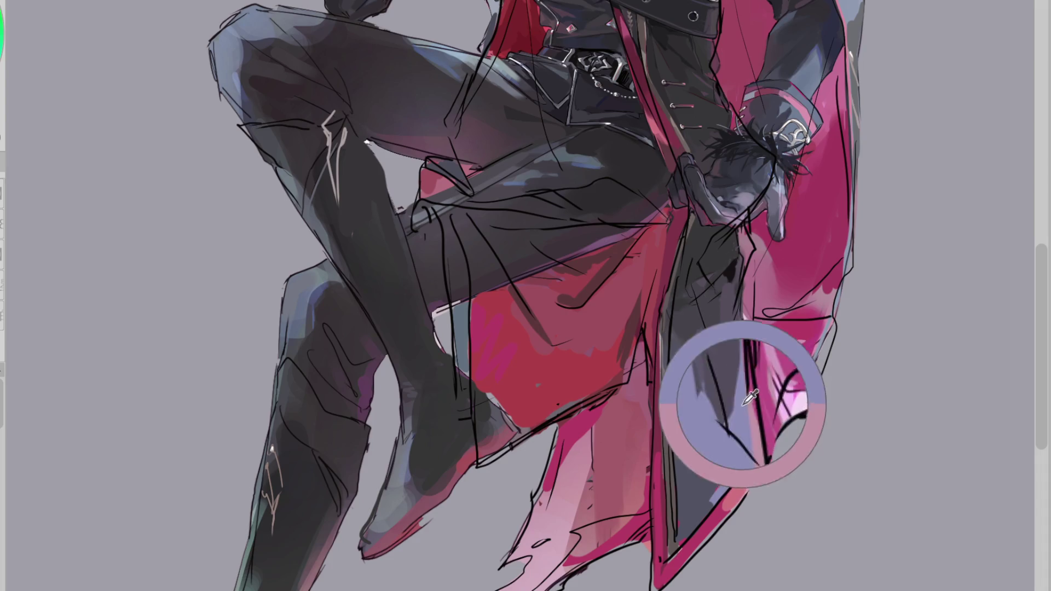
pyautogui.moveTo(736, 248); pyautogui.dragTo(757, 277)
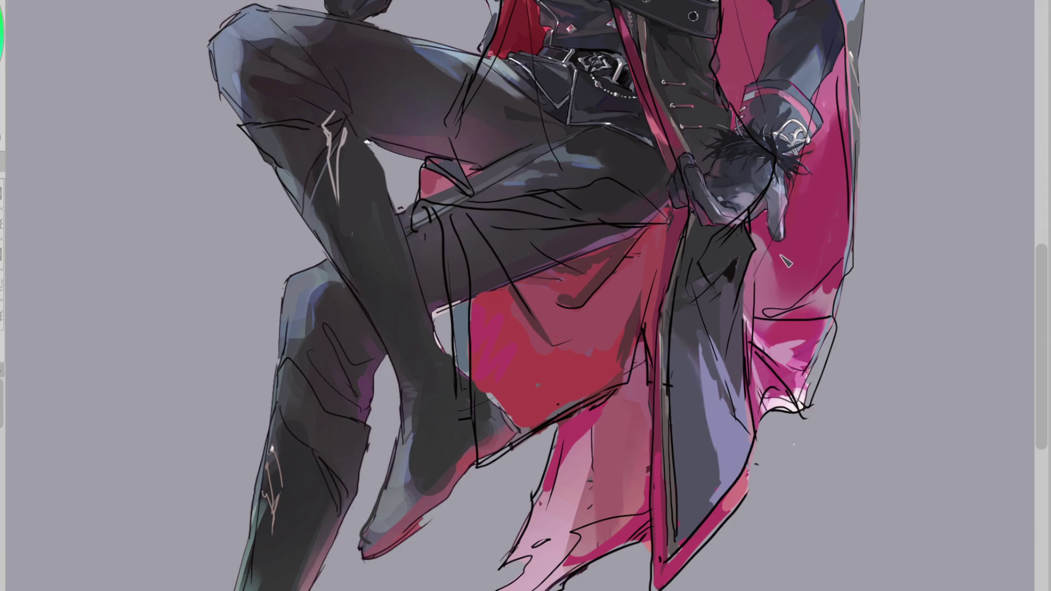
pyautogui.scroll(3, 734, 93)
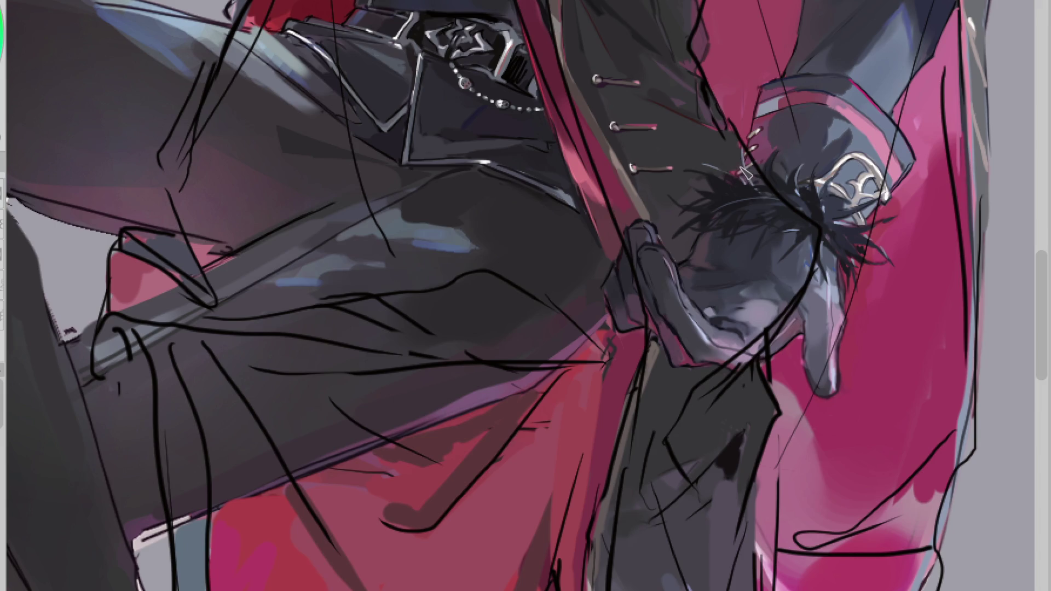
# Step: On the mirrored canvas with sketch lines hidden, paint dark strokes along the coat edge near the fur cuff
pyautogui.press('m')
pyautogui.scroll(2, 313, 135)
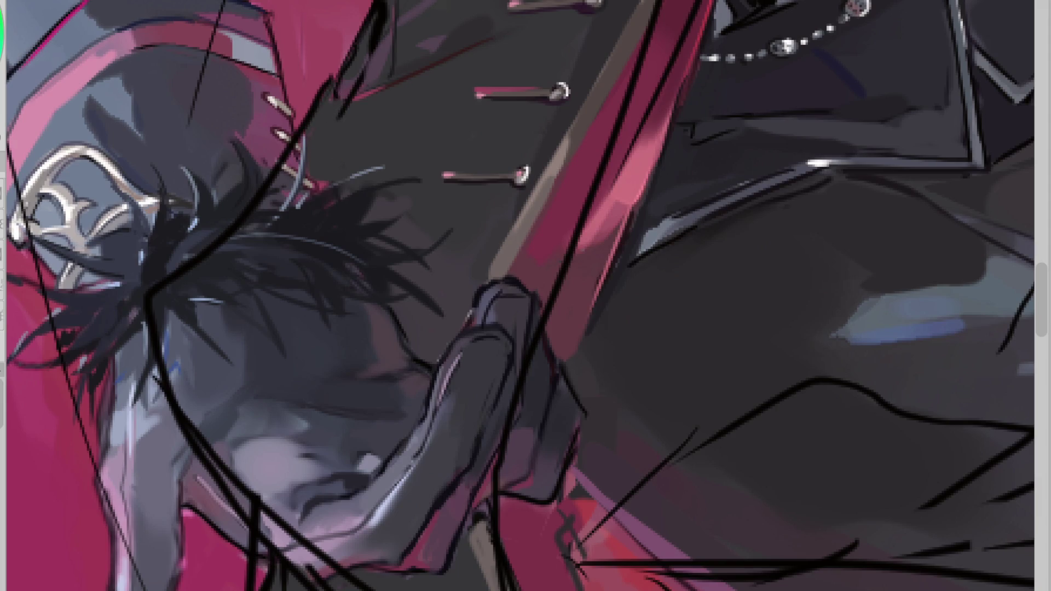
pyautogui.hotkey('ctrl', 'z')
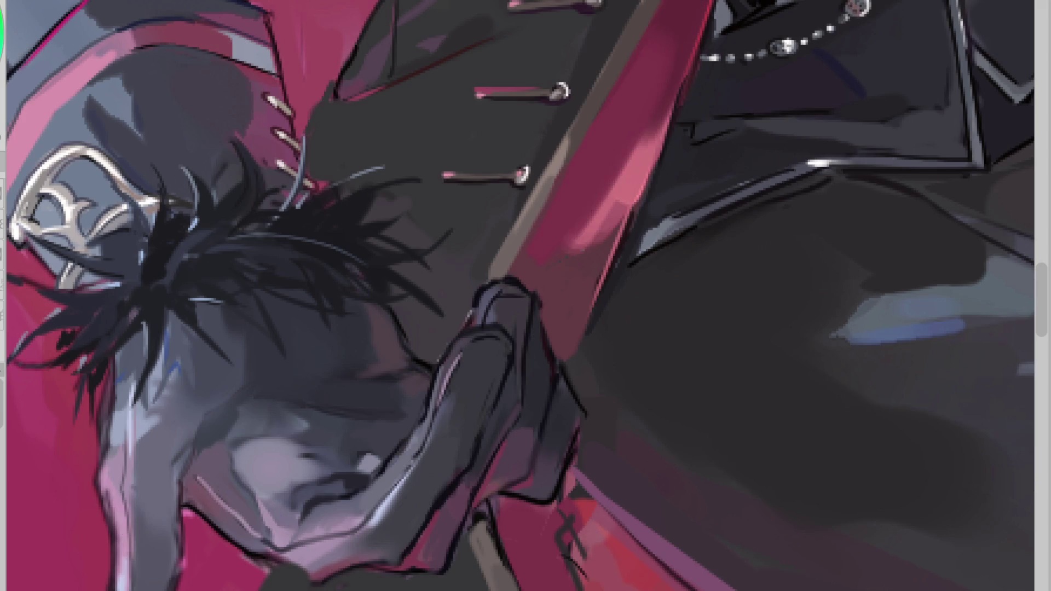
pyautogui.moveTo(353, 59); pyautogui.dragTo(309, 115)
pyautogui.moveTo(321, 196); pyautogui.dragTo(384, 169)
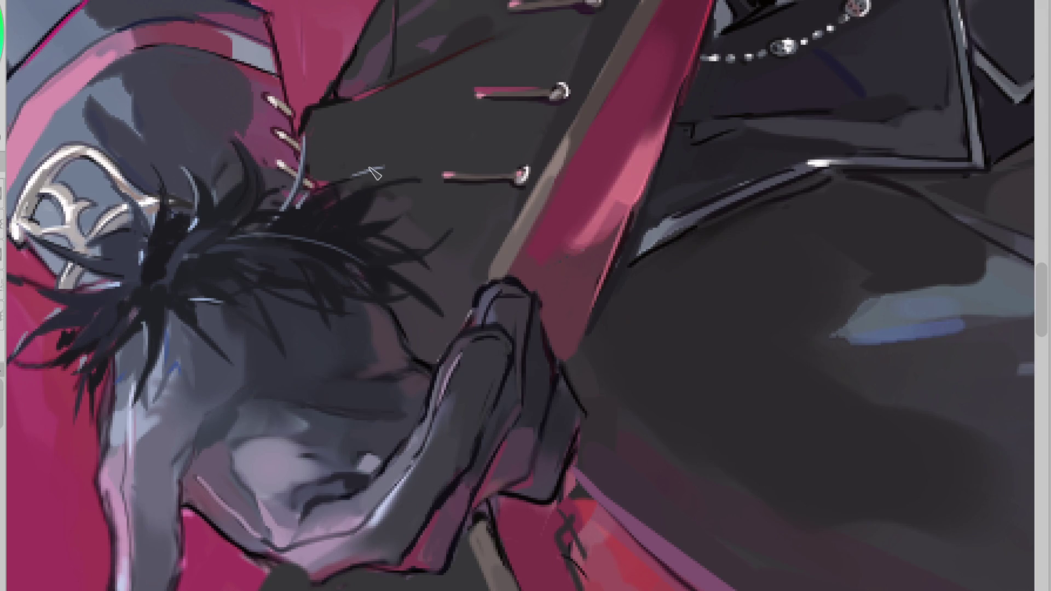
# Step: Flip the canvas back to normal and zoom out to review the painting
pyautogui.scroll(-3, 412, 159)
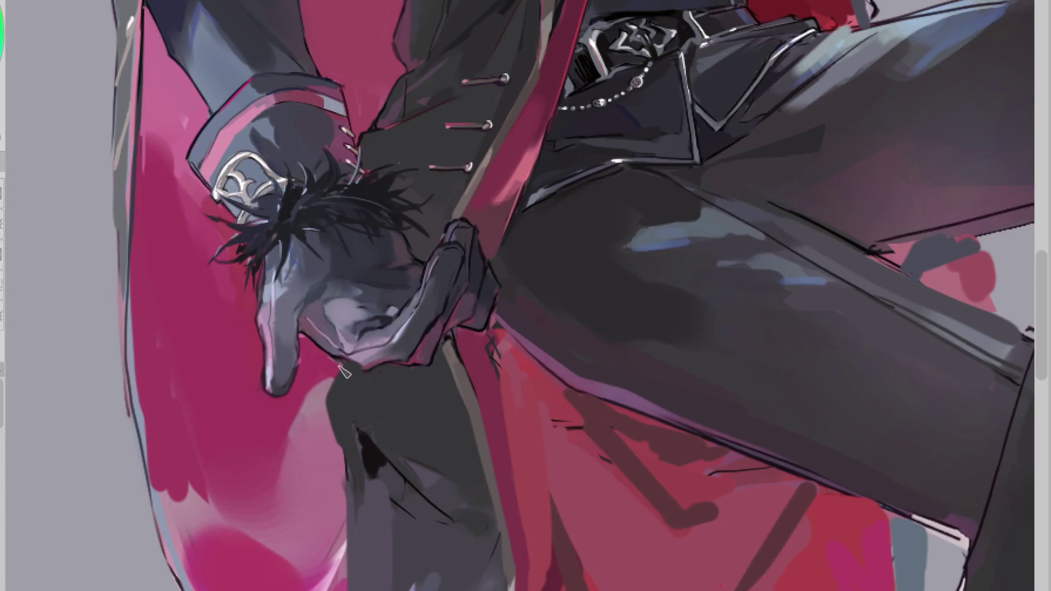
pyautogui.scroll(-1, 373, 165)
pyautogui.press('h')
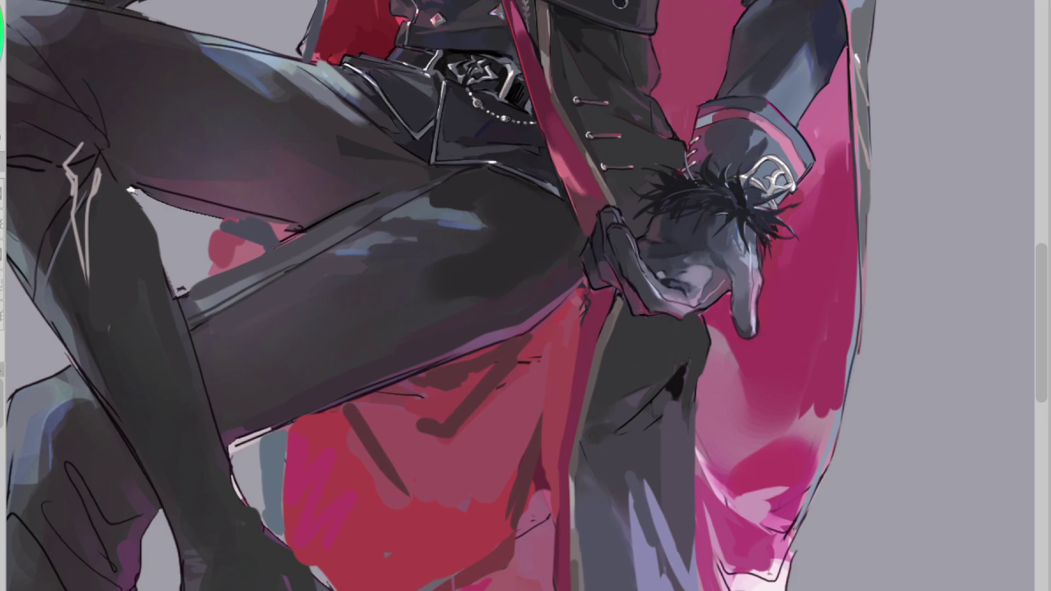
pyautogui.scroll(-3, 703, 178)
pyautogui.scroll(3, 825, 176)
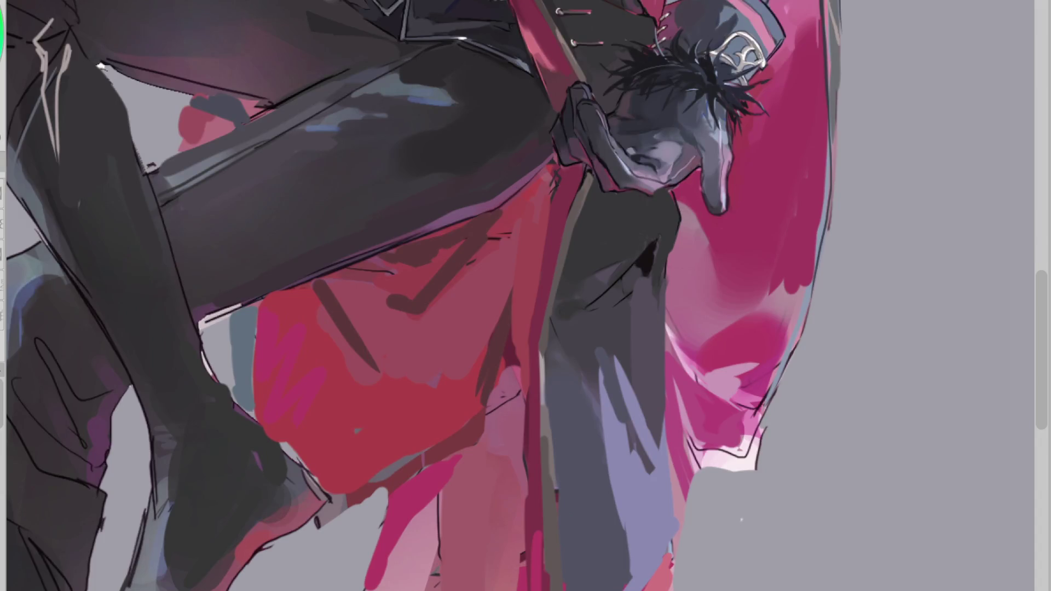
pyautogui.scroll(-1, 520, 310)
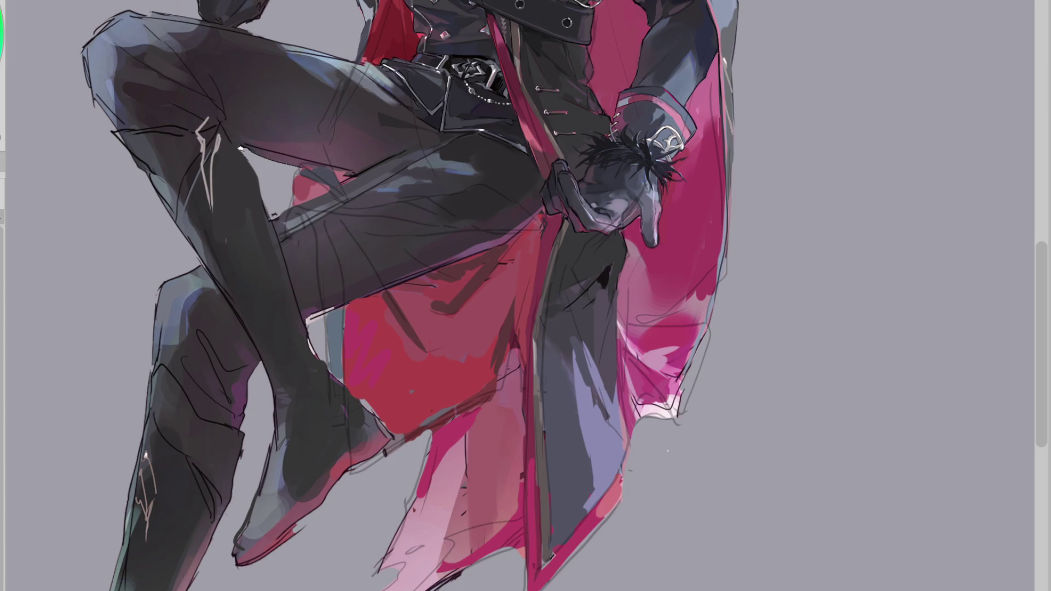
# Step: Draw a clean dark line down the coat flap's front edge, then dim the painting beneath
pyautogui.scroll(2, 449, 309)
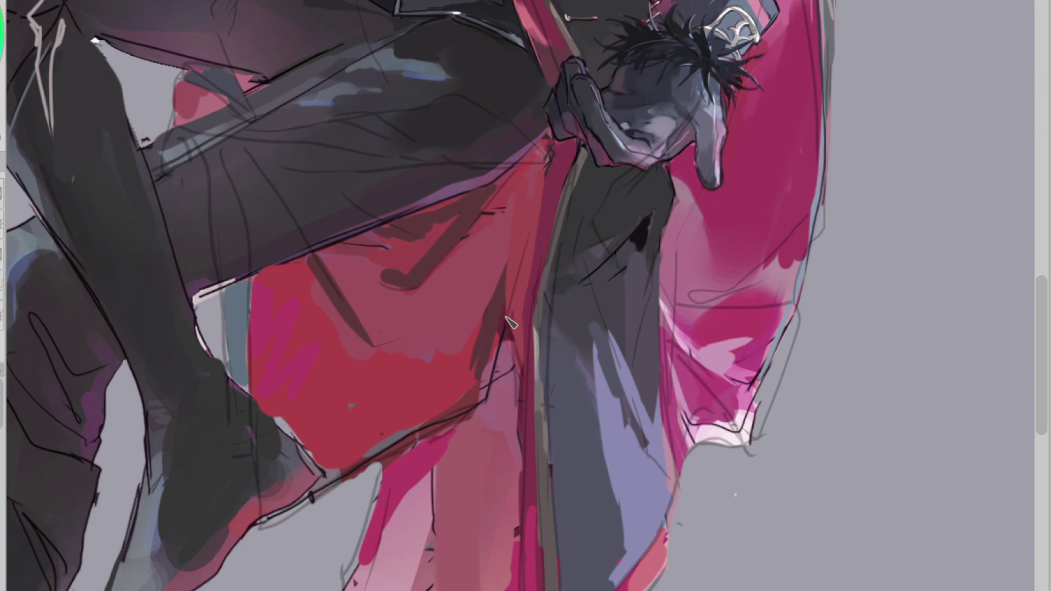
pyautogui.moveTo(506, 323); pyautogui.dragTo(516, 367)
pyautogui.scroll(-2, 570, 180)
pyautogui.moveTo(553, 175); pyautogui.dragTo(545, 495)
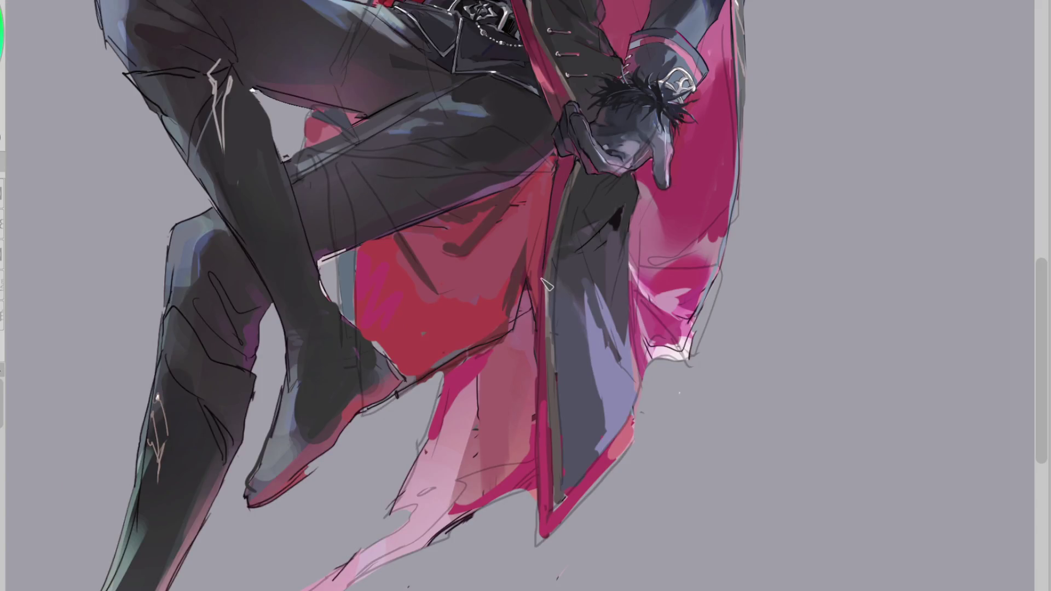
pyautogui.hotkey('ctrl', 'z')
pyautogui.moveTo(554, 181)
pyautogui.mouseDown()
pyautogui.moveTo(539, 434)
pyautogui.moveTo(547, 553)
pyautogui.mouseUp()
pyautogui.hotkey('ctrl', 'z')
pyautogui.moveTo(545, 498)
pyautogui.mouseDown()
pyautogui.moveTo(537, 387)
pyautogui.moveTo(542, 547)
pyautogui.moveTo(631, 442)
pyautogui.moveTo(632, 415)
pyautogui.mouseUp()
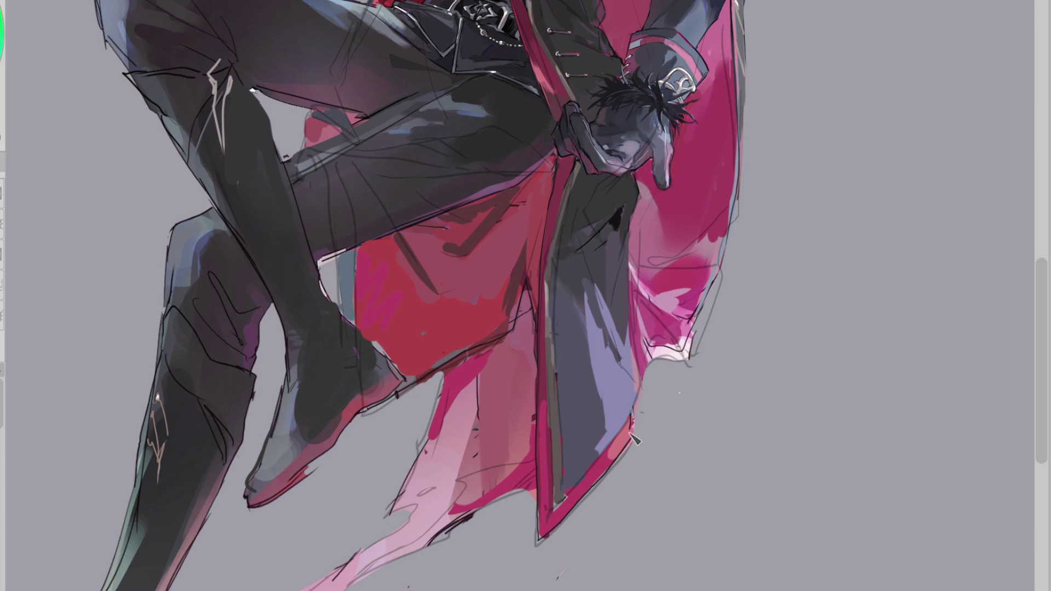
pyautogui.scroll(2, 647, 230)
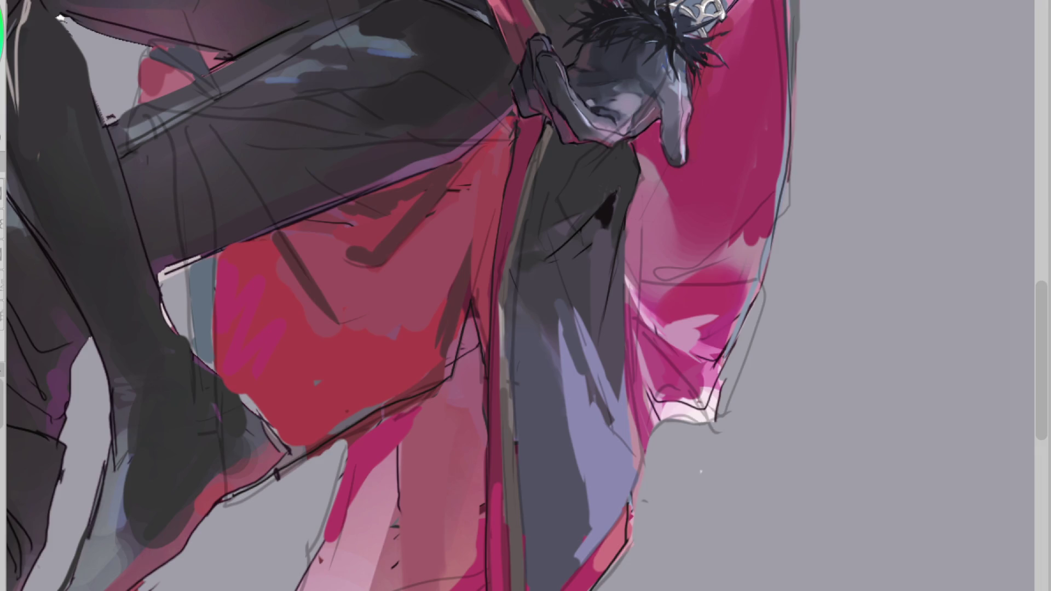
pyautogui.hotkey('ctrl', 'shift', 'n')
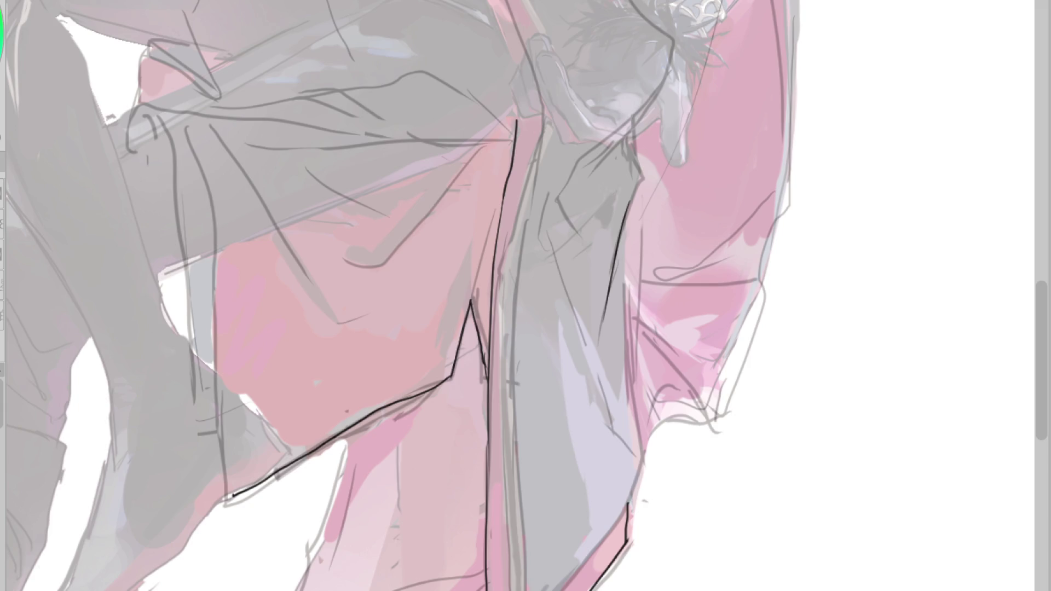
# Step: Ink a long line down the coat flap and its bottom-right outline, redoing failed strokes
pyautogui.moveTo(549, 119)
pyautogui.mouseDown()
pyautogui.moveTo(538, 207)
pyautogui.moveTo(527, 208)
pyautogui.moveTo(512, 383)
pyautogui.moveTo(535, 156)
pyautogui.mouseUp()
pyautogui.hotkey('ctrl', 'z')
pyautogui.hotkey('ctrl', 'z')
pyautogui.hotkey('ctrl', 'z')
pyautogui.hotkey('ctrl', 'z')
pyautogui.moveTo(542, 116); pyautogui.dragTo(529, 189)
pyautogui.hotkey('ctrl', 'z')
pyautogui.moveTo(548, 121); pyautogui.dragTo(500, 492)
pyautogui.moveTo(512, 383); pyautogui.dragTo(518, 590)
pyautogui.hotkey('ctrl', 'z')
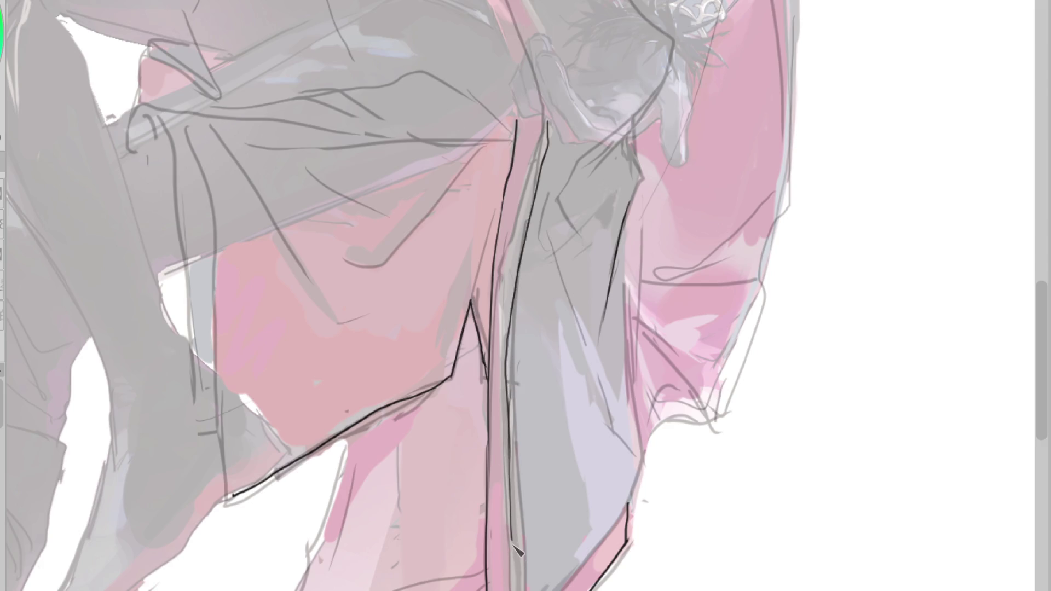
pyautogui.moveTo(637, 495); pyautogui.dragTo(569, 590)
# Step: Outline the coat's right edge, add a diagonal fold, and redraw the upper-right edge curve
pyautogui.hotkey('ctrl', 'z')
pyautogui.moveTo(628, 512); pyautogui.dragTo(564, 590)
pyautogui.moveTo(627, 206); pyautogui.dragTo(637, 310)
pyautogui.hotkey('ctrl', 'z')
pyautogui.moveTo(625, 241); pyautogui.dragTo(646, 477)
pyautogui.moveTo(575, 309); pyautogui.dragTo(642, 463)
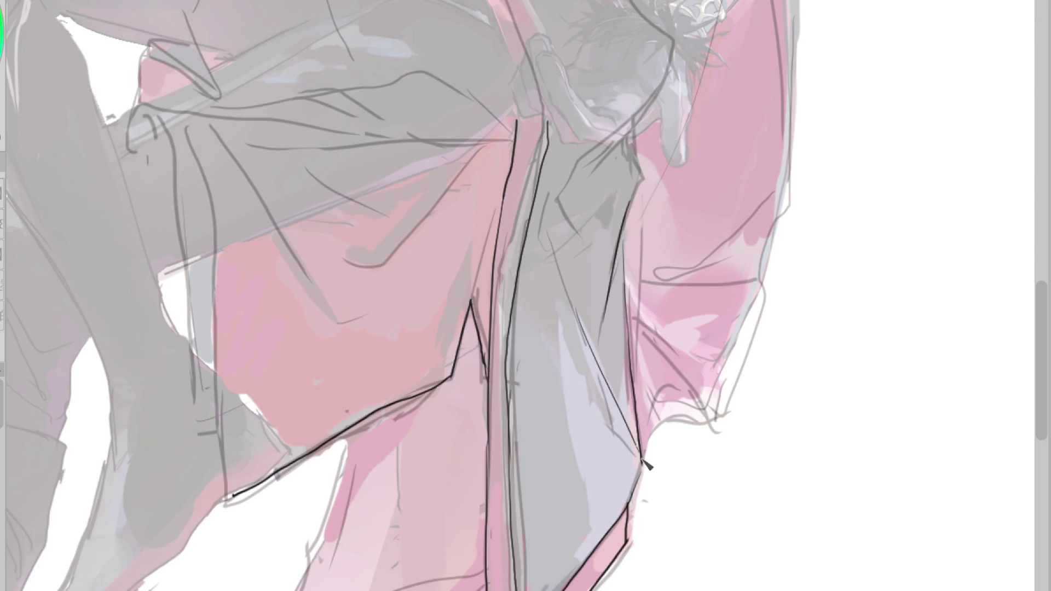
pyautogui.hotkey('ctrl', 'z')
pyautogui.moveTo(634, 136); pyautogui.dragTo(625, 257)
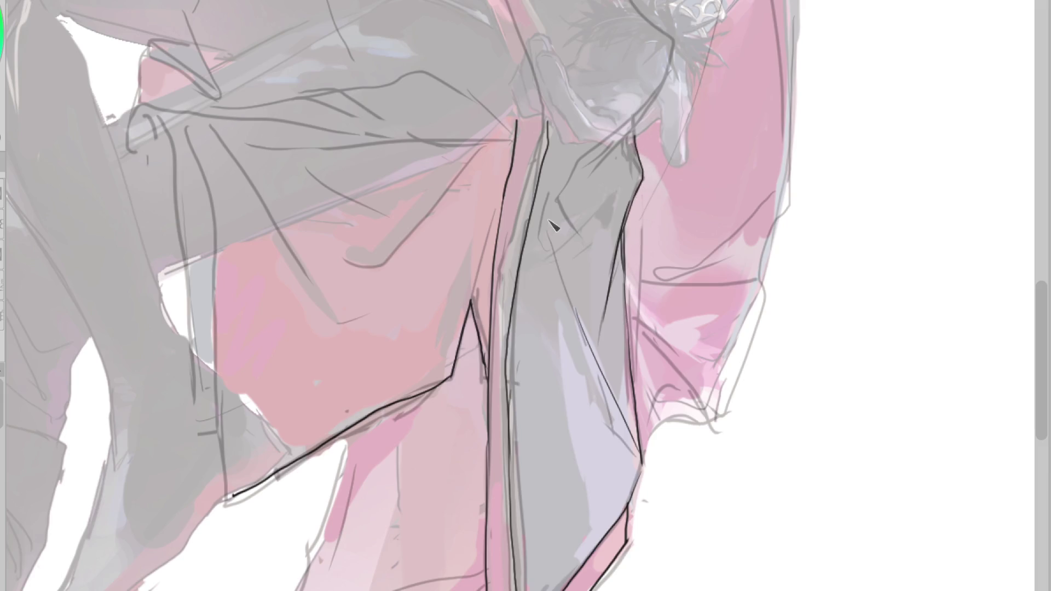
pyautogui.scroll(-3, 584, 249)
pyautogui.scroll(3, 575, 243)
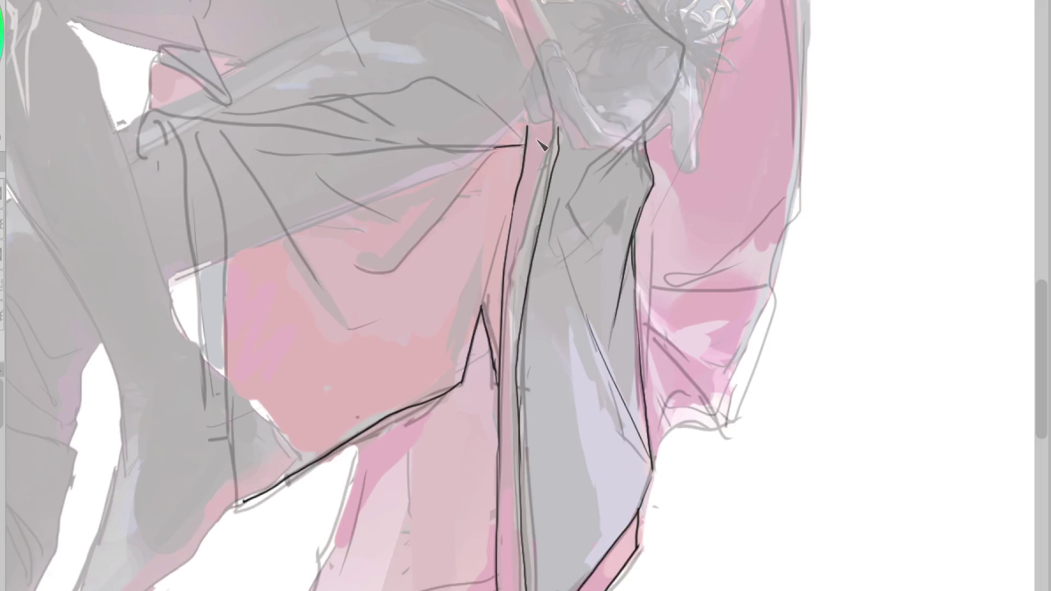
pyautogui.scroll(-2, 422, 213)
# Step: Ink the vertical left edges of the coat flap, undoing a misplaced diagonal stroke
pyautogui.moveTo(472, 167); pyautogui.dragTo(393, 251)
pyautogui.hotkey('ctrl', 'z')
pyautogui.moveTo(289, 245); pyautogui.dragTo(295, 380)
pyautogui.hotkey('ctrl', 'z')
pyautogui.moveTo(289, 243); pyautogui.dragTo(291, 319)
pyautogui.moveTo(270, 250); pyautogui.dragTo(272, 315)
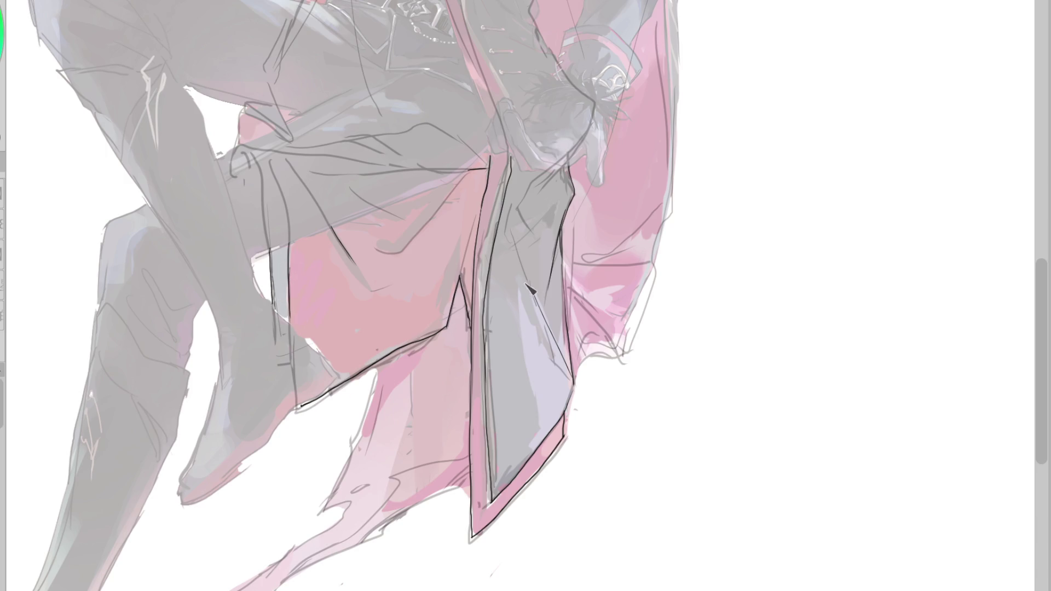
pyautogui.scroll(-5, 480, 198)
pyautogui.scroll(7, 357, 157)
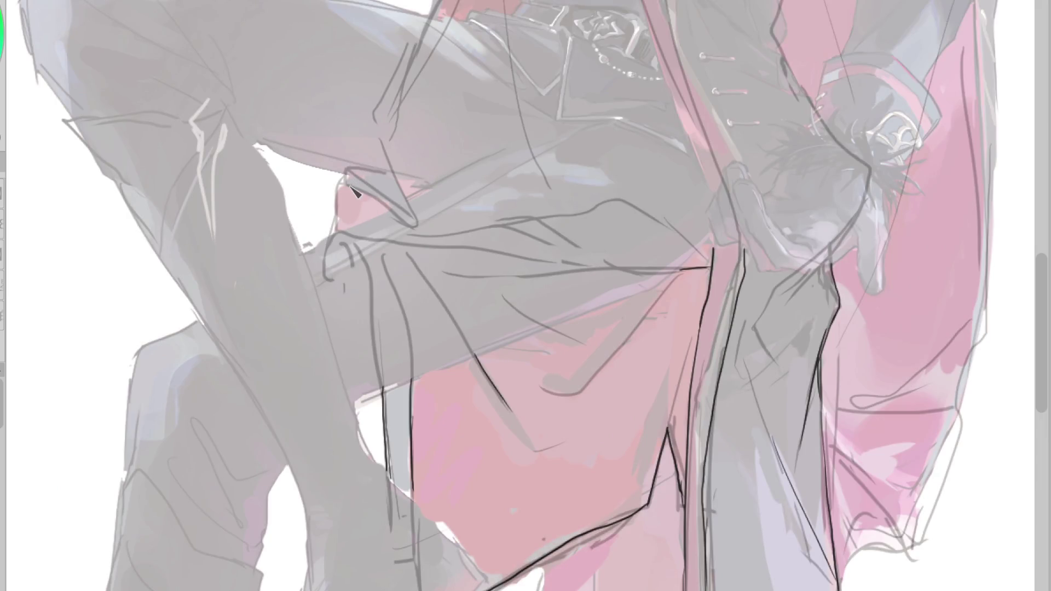
# Step: Ink fold lines below the belt and a line along the coat's front edge
pyautogui.moveTo(343, 183); pyautogui.dragTo(383, 214)
pyautogui.moveTo(341, 175); pyautogui.dragTo(334, 230)
pyautogui.moveTo(361, 179); pyautogui.dragTo(397, 208)
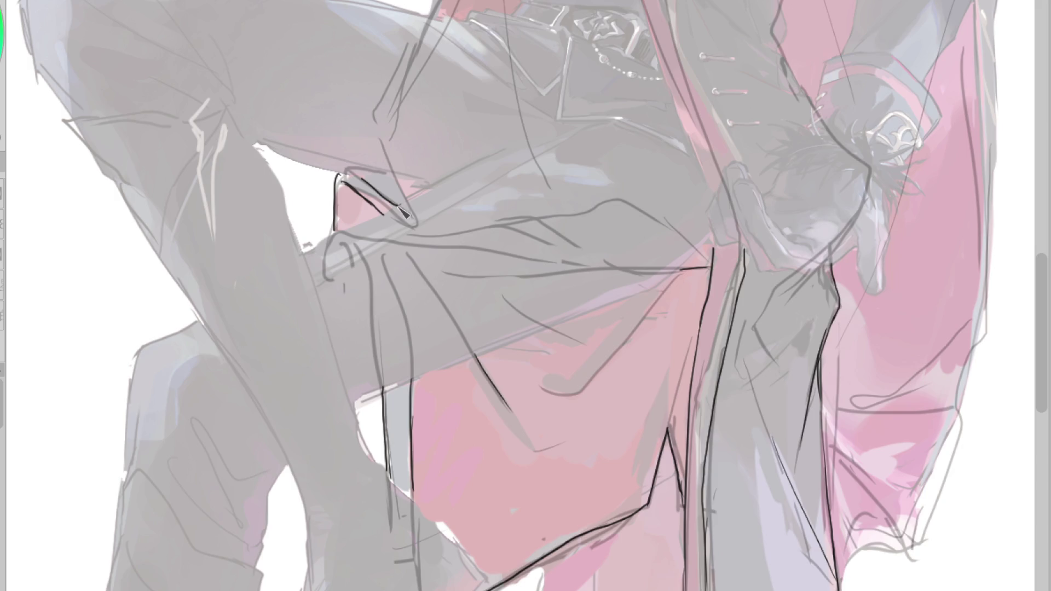
pyautogui.moveTo(345, 177); pyautogui.dragTo(404, 210)
pyautogui.scroll(-2, 368, 433)
pyautogui.scroll(2, 435, 112)
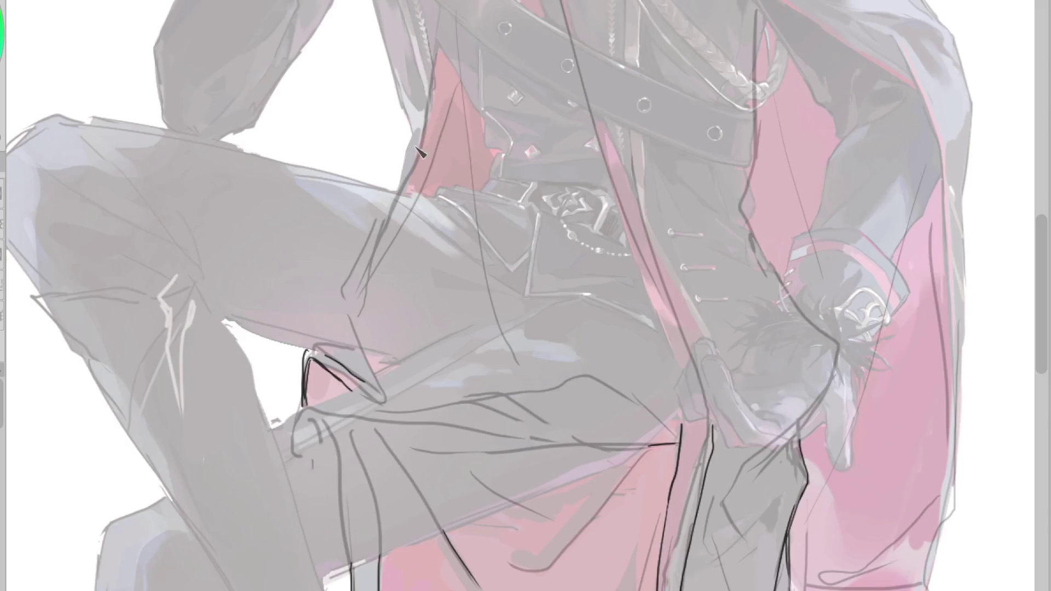
pyautogui.moveTo(413, 131); pyautogui.dragTo(404, 183)
pyautogui.scroll(-2, 427, 159)
pyautogui.scroll(-2, 607, 267)
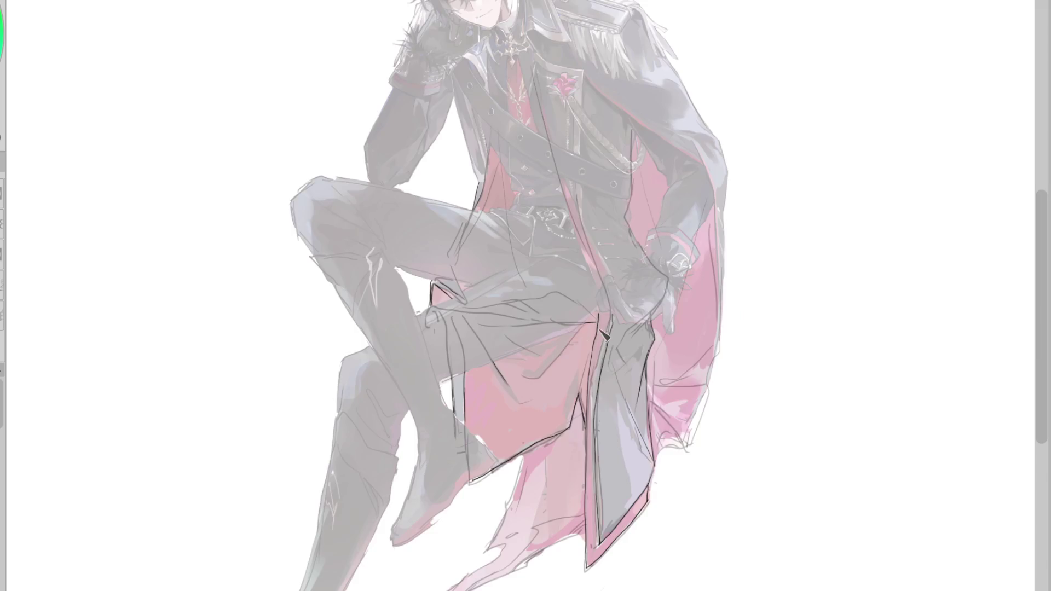
pyautogui.scroll(2, 600, 345)
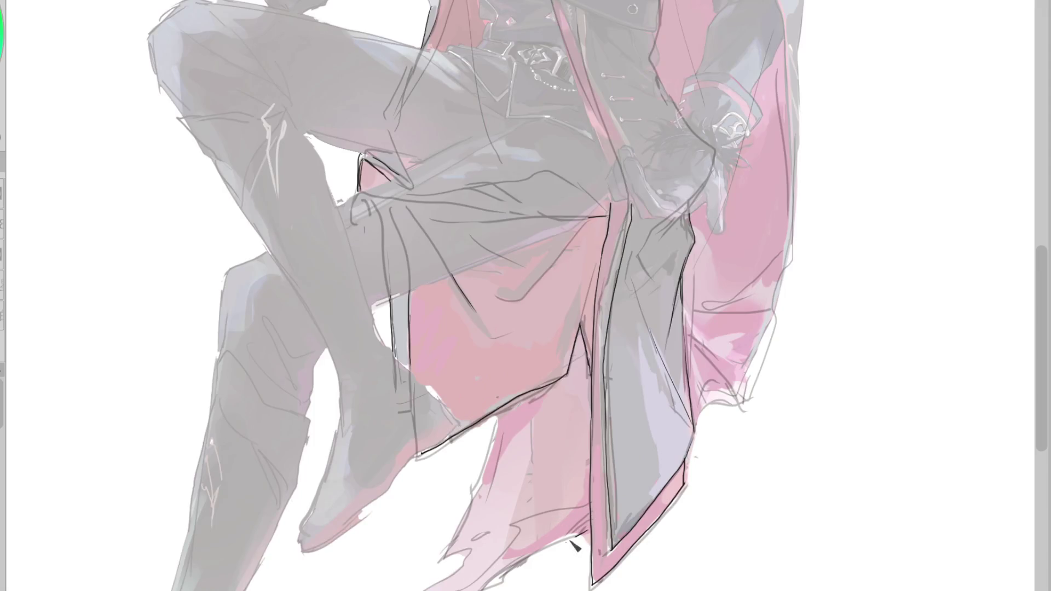
pyautogui.moveTo(498, 415); pyautogui.dragTo(471, 533)
pyautogui.hotkey('ctrl', 'z')
pyautogui.hotkey('ctrl', 'z')
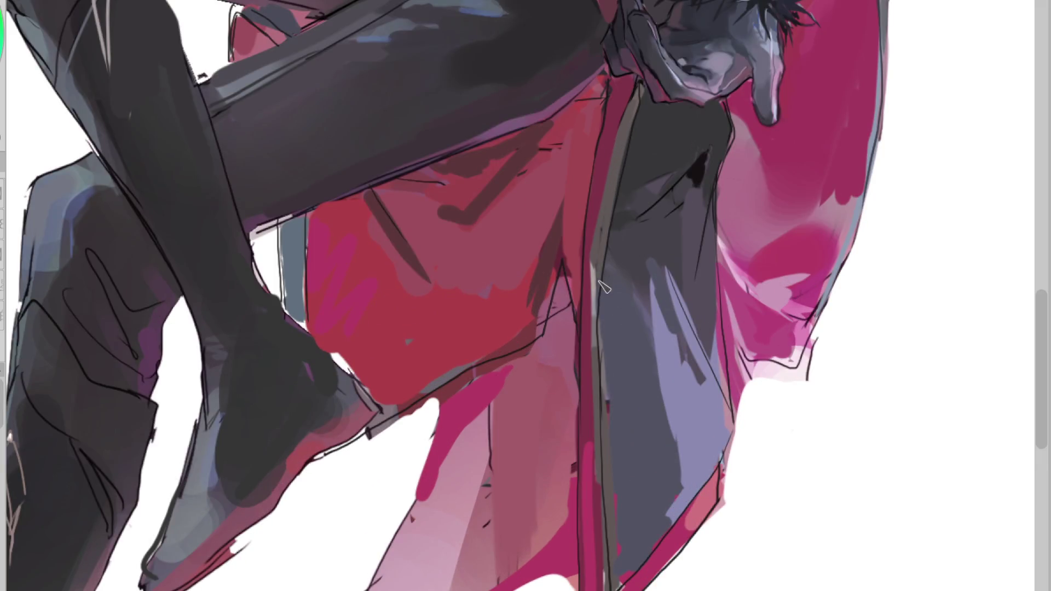
# Step: Paint the beige coat stripe dark grey and add a light grey highlight down it
pyautogui.moveTo(599, 282); pyautogui.dragTo(605, 129)
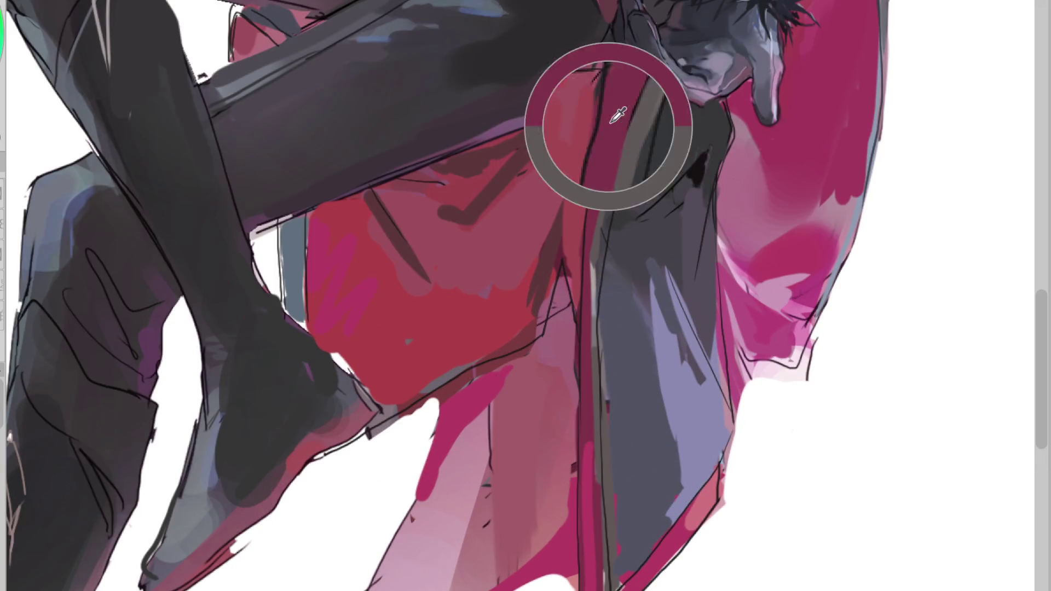
pyautogui.moveTo(608, 208)
pyautogui.mouseDown()
pyautogui.moveTo(646, 123)
pyautogui.moveTo(613, 261)
pyautogui.moveTo(603, 441)
pyautogui.mouseUp()
pyautogui.keyDown('alt'); pyautogui.click(594, 293); pyautogui.keyUp('alt')
pyautogui.keyDown('alt'); pyautogui.click(596, 404); pyautogui.keyUp('alt')
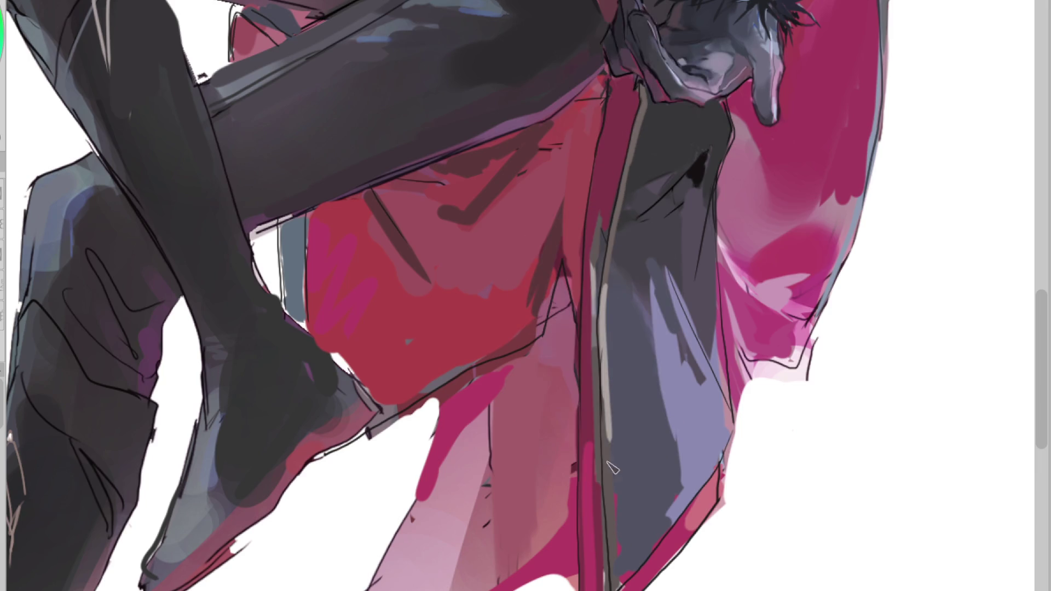
pyautogui.keyDown('alt'); pyautogui.click(602, 249); pyautogui.keyUp('alt')
pyautogui.keyDown('alt'); pyautogui.click(603, 363); pyautogui.keyUp('alt')
pyautogui.keyDown('alt'); pyautogui.click(602, 334); pyautogui.keyUp('alt')
pyautogui.moveTo(605, 471); pyautogui.dragTo(614, 567)
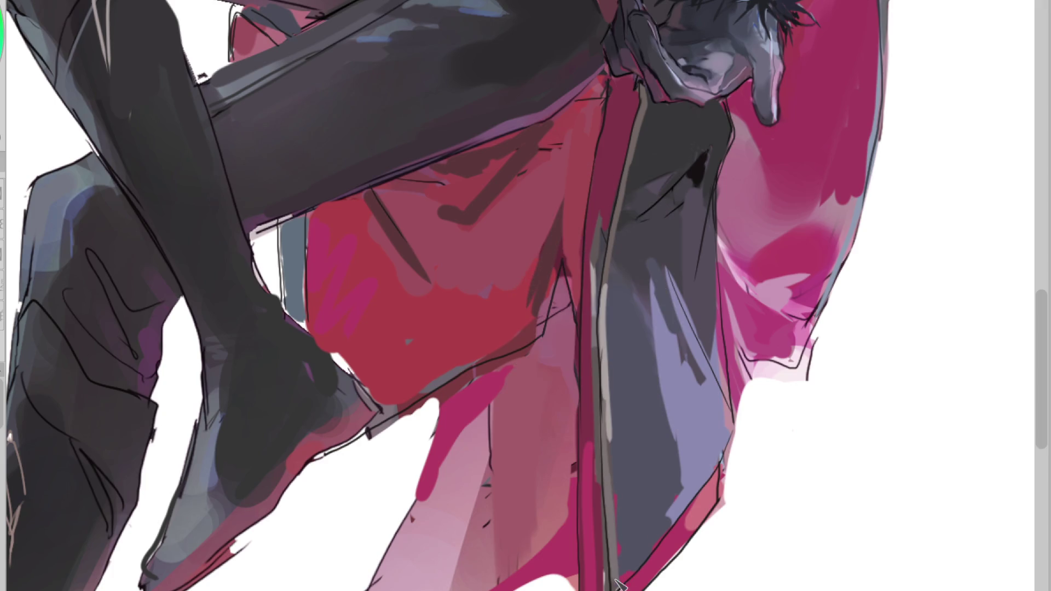
# Step: Clean stray paint beyond the coat's right edge, bottom edge and hem
pyautogui.keyDown('alt'); pyautogui.click(712, 493); pyautogui.keyUp('alt')
pyautogui.moveTo(729, 499); pyautogui.dragTo(712, 533)
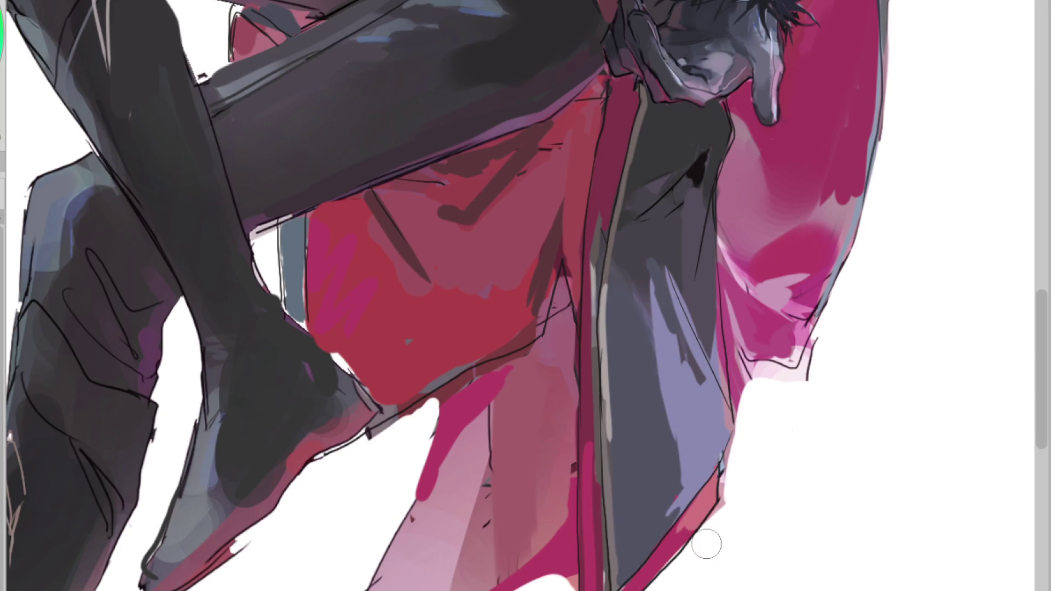
pyautogui.moveTo(750, 419); pyautogui.dragTo(725, 488)
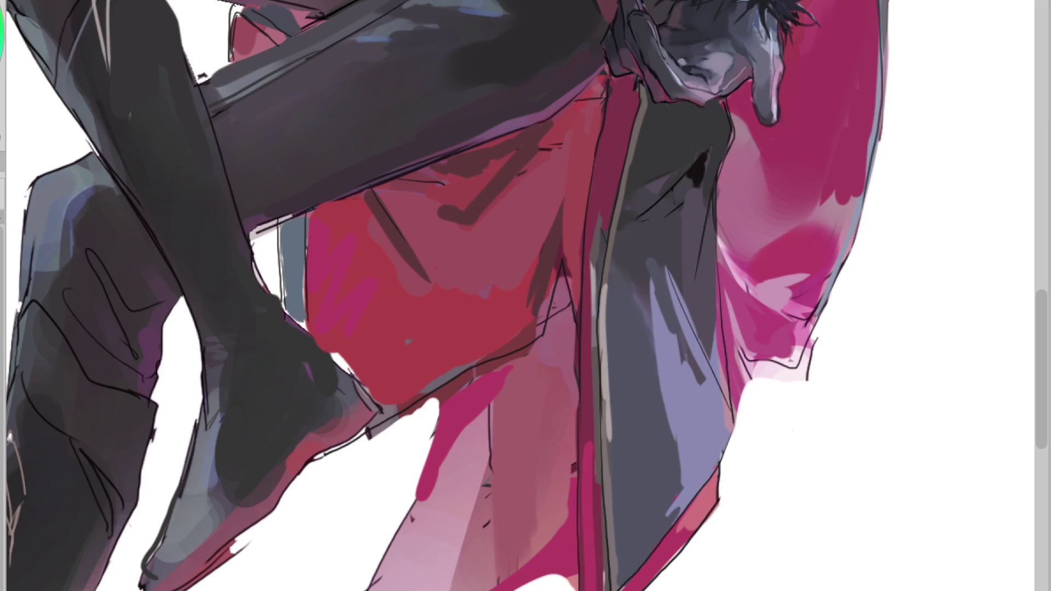
pyautogui.moveTo(569, 580); pyautogui.dragTo(526, 577)
pyautogui.moveTo(446, 389)
pyautogui.mouseDown()
pyautogui.moveTo(372, 432)
pyautogui.moveTo(429, 401)
pyautogui.moveTo(372, 438)
pyautogui.moveTo(427, 457)
pyautogui.moveTo(377, 566)
pyautogui.mouseUp()
# Step: Dab a small light-pink highlight onto the coat hem
pyautogui.scroll(-2, 479, 409)
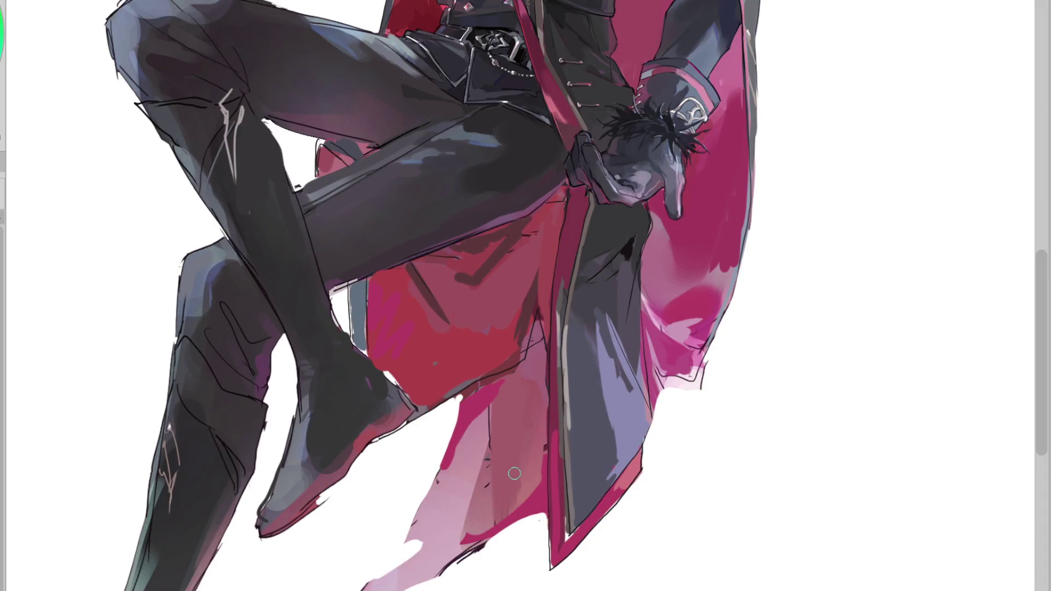
pyautogui.scroll(2, 416, 519)
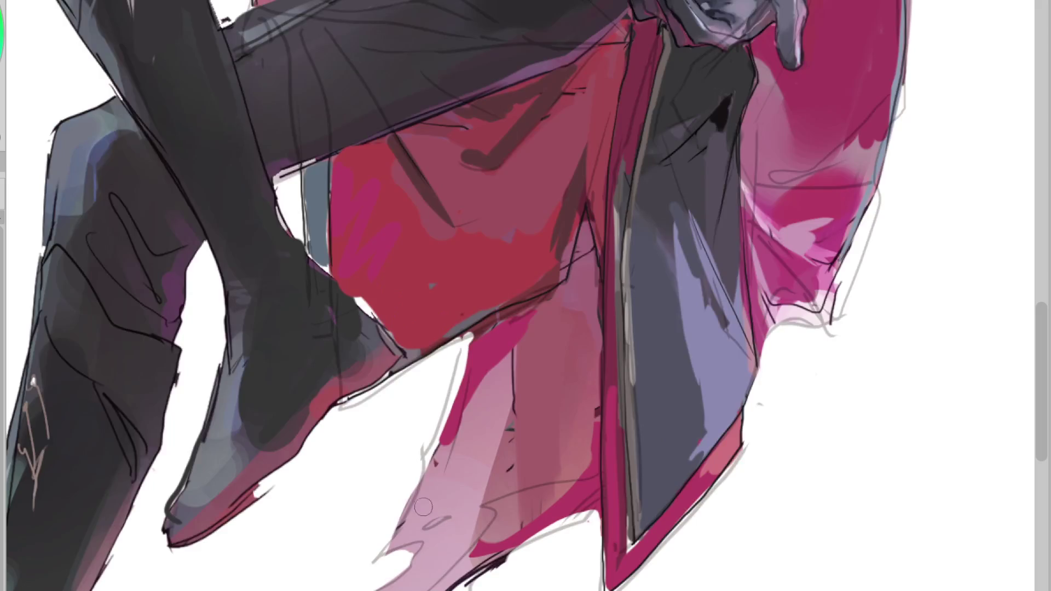
pyautogui.moveTo(448, 518); pyautogui.dragTo(427, 526)
# Step: Sample grey beside the leg and shade the thigh's lower edge in purple
pyautogui.scroll(-2, 504, 409)
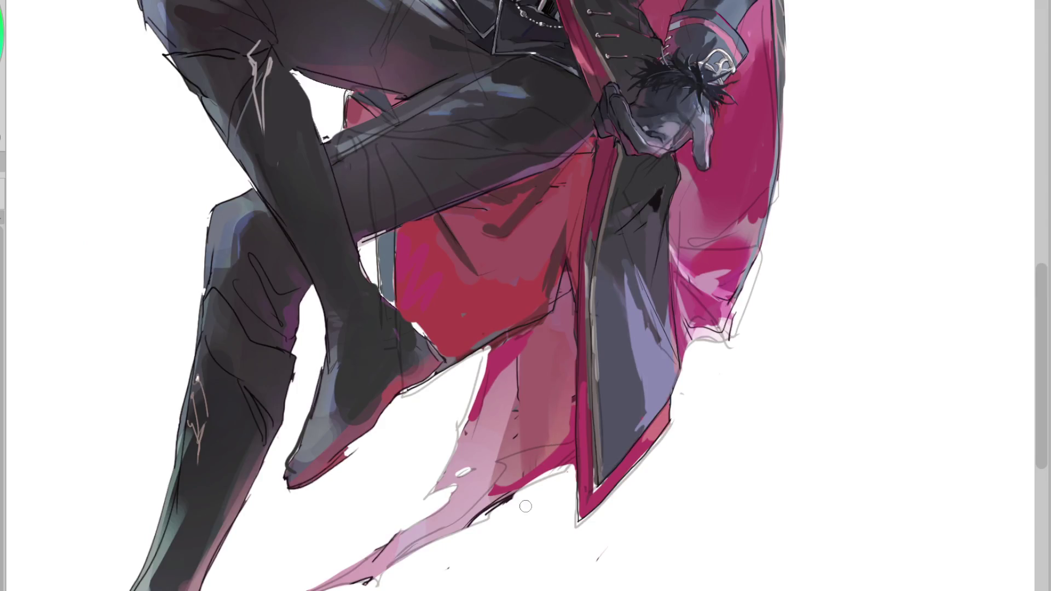
pyautogui.scroll(-4, 740, 274)
pyautogui.scroll(5, 470, 387)
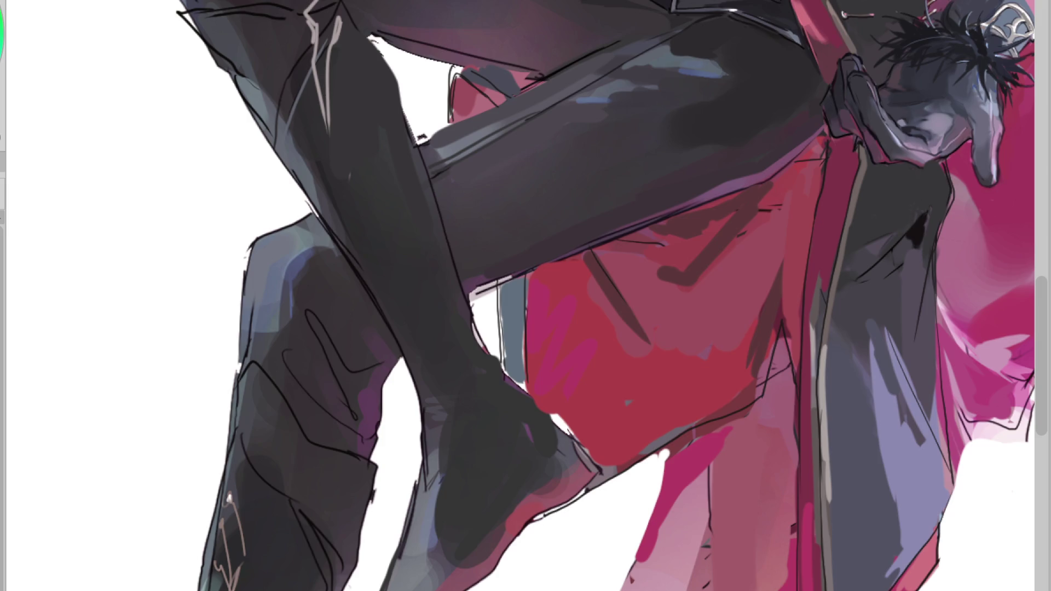
pyautogui.keyDown('alt'); pyautogui.click(504, 317); pyautogui.keyUp('alt')
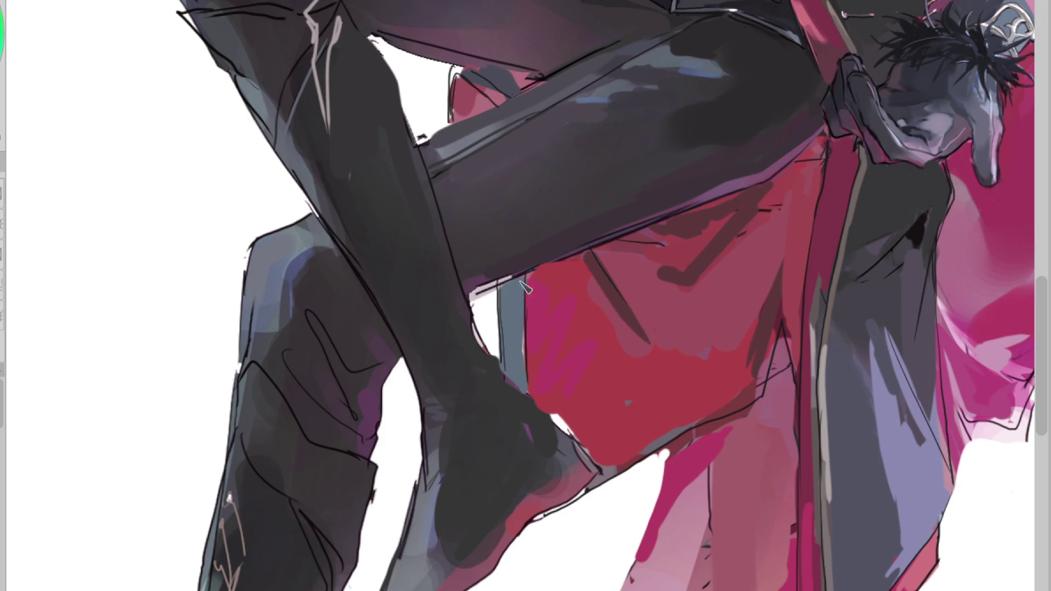
pyautogui.moveTo(472, 292); pyautogui.dragTo(662, 211)
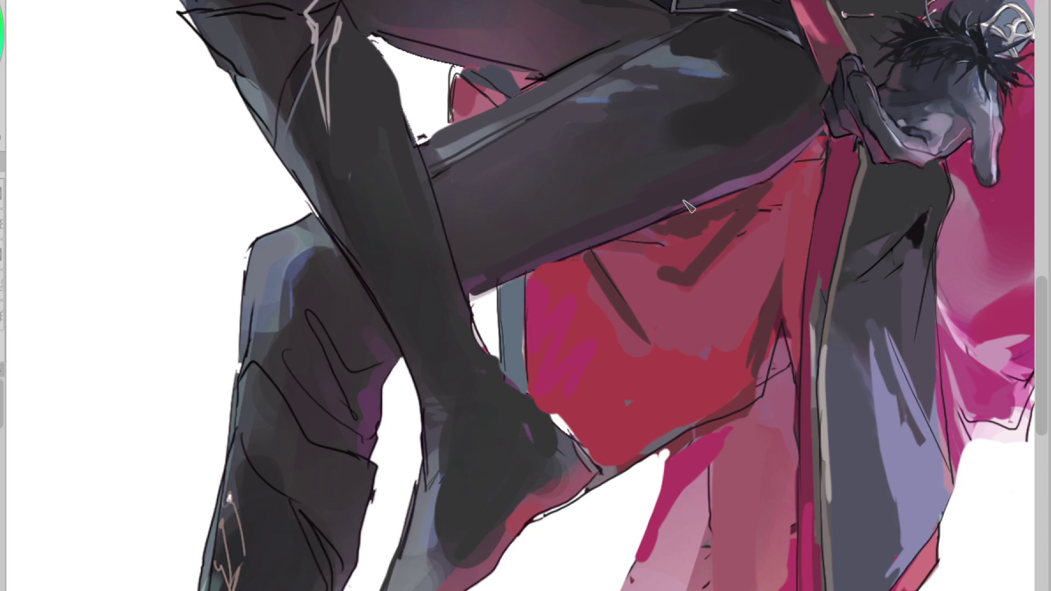
# Step: Brighten the upper thigh and cover the pink patch on its edge with grey
pyautogui.scroll(-5, 505, 138)
pyautogui.scroll(5, 504, 138)
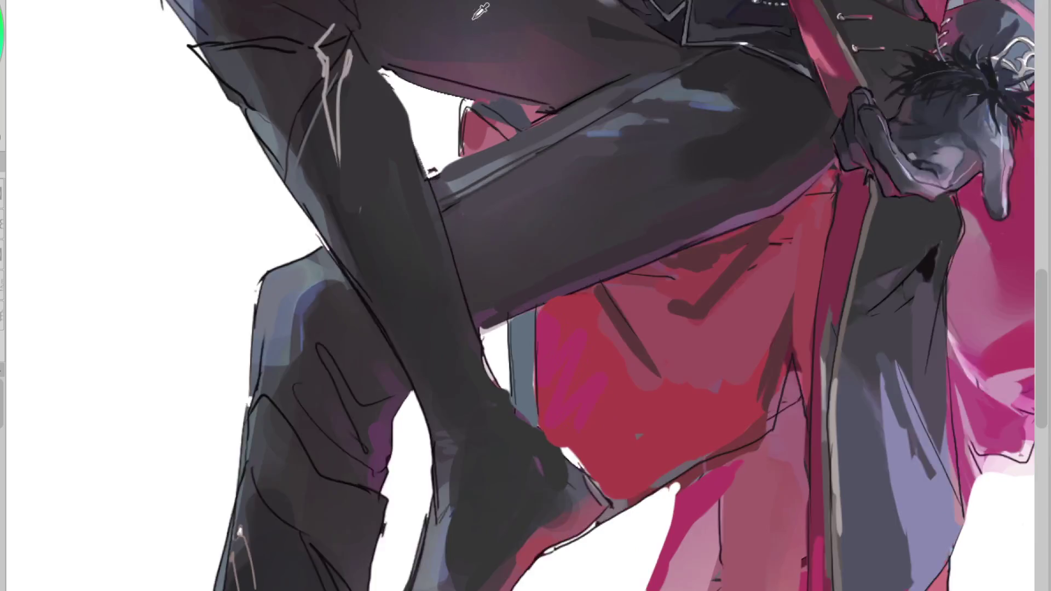
pyautogui.scroll(2, 547, 110)
pyautogui.keyDown('alt'); pyautogui.click(565, 88); pyautogui.keyUp('alt')
pyautogui.moveTo(457, 98); pyautogui.dragTo(585, 141)
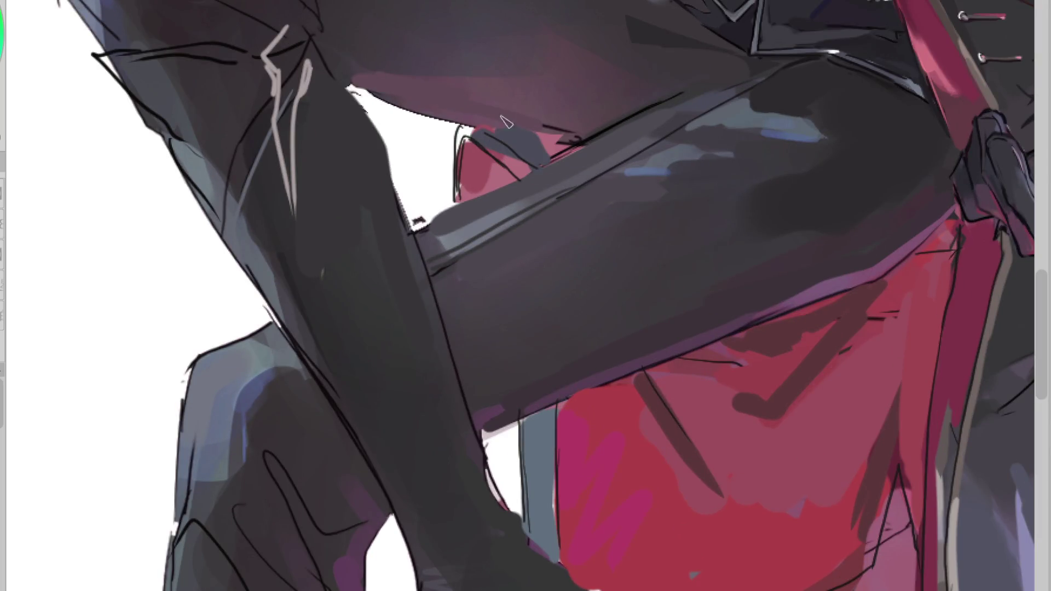
pyautogui.moveTo(556, 152); pyautogui.dragTo(518, 182)
# Step: Add a light grey highlight along the thigh's upper edge
pyautogui.scroll(-1, 520, 269)
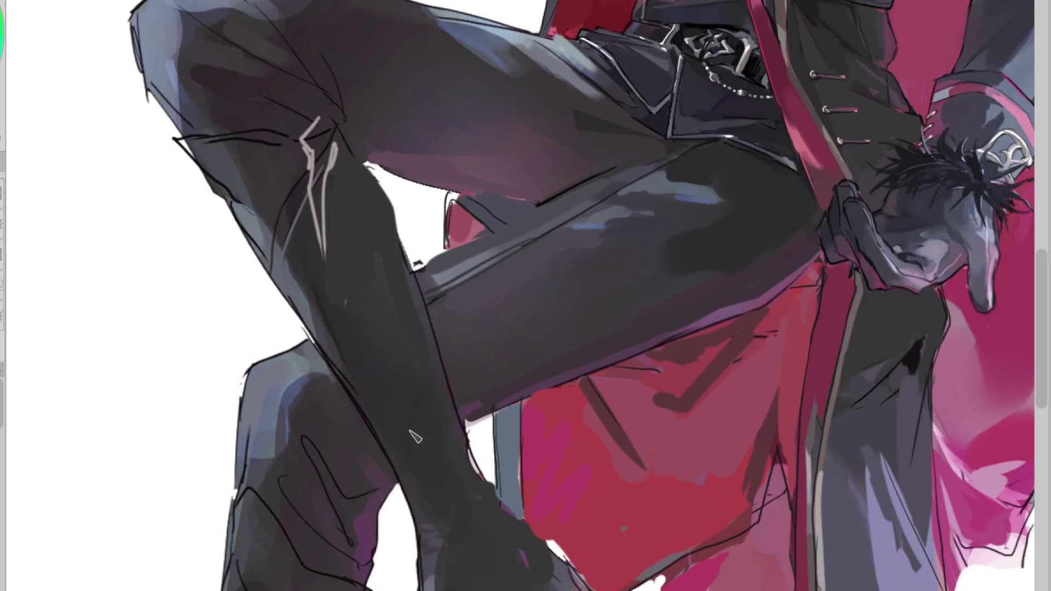
pyautogui.keyDown('alt'); pyautogui.click(509, 421); pyautogui.keyUp('alt')
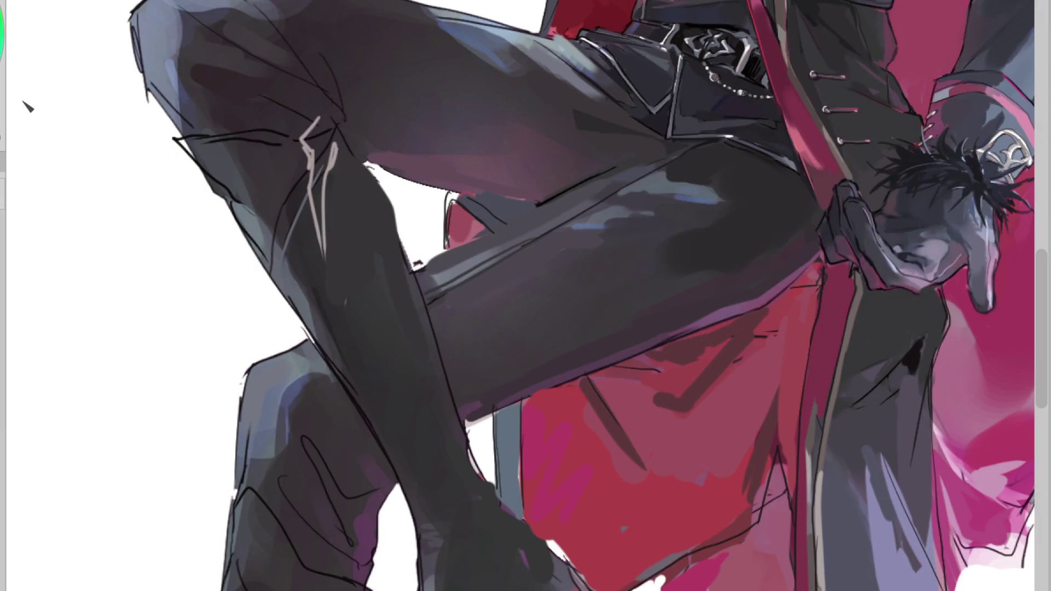
pyautogui.moveTo(532, 200); pyautogui.dragTo(450, 195)
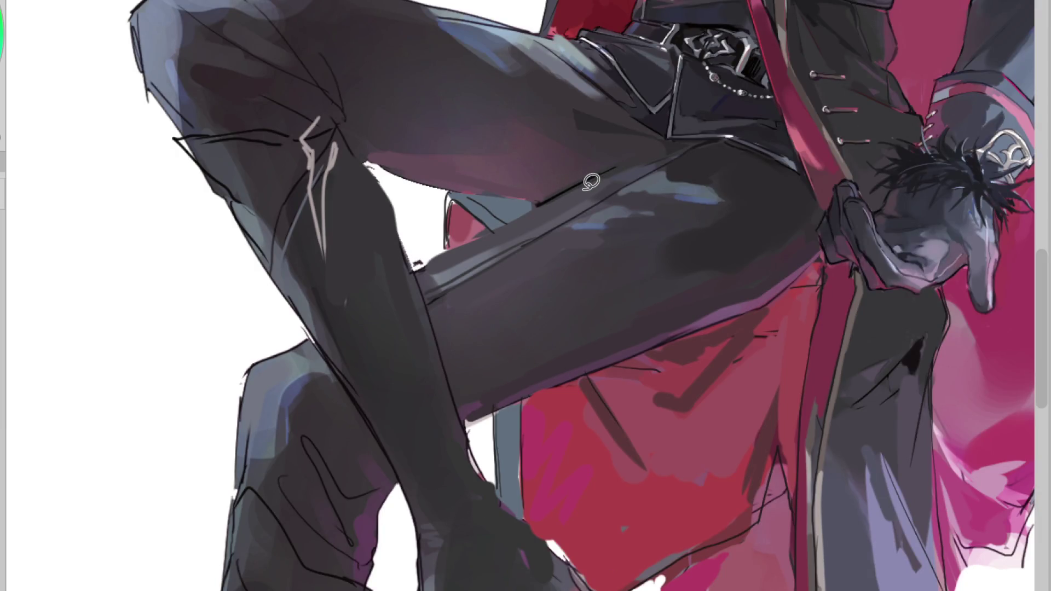
pyautogui.moveTo(580, 185); pyautogui.dragTo(548, 193)
pyautogui.hotkey('ctrl', 'z')
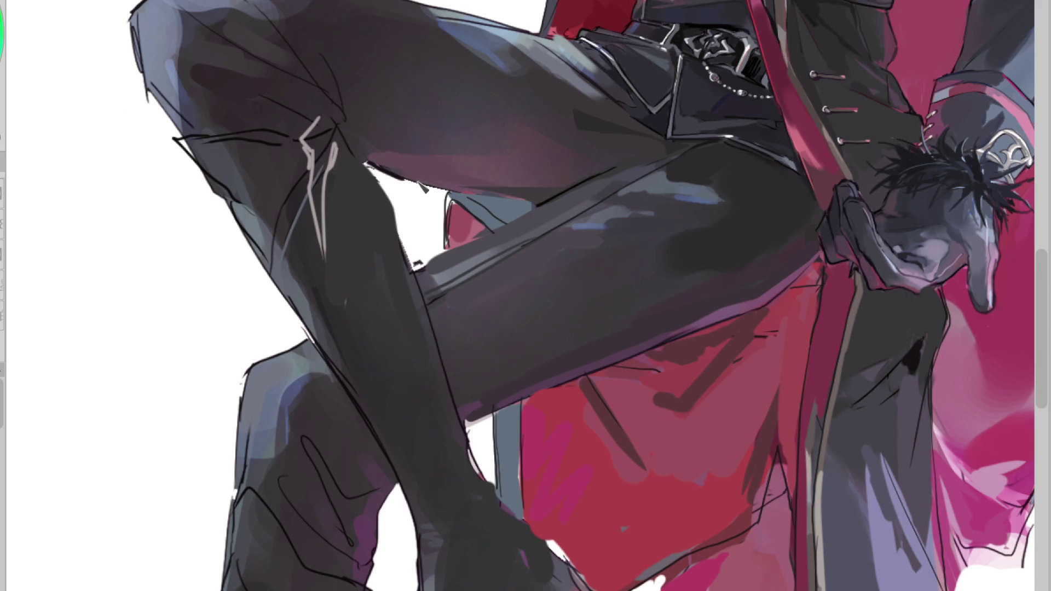
# Step: Draw a line along the white gap's upper edge and shade the red-blue area under the thigh grey
pyautogui.moveTo(365, 161); pyautogui.dragTo(412, 184)
pyautogui.hotkey('ctrl', 'z')
pyautogui.moveTo(362, 162); pyautogui.dragTo(547, 204)
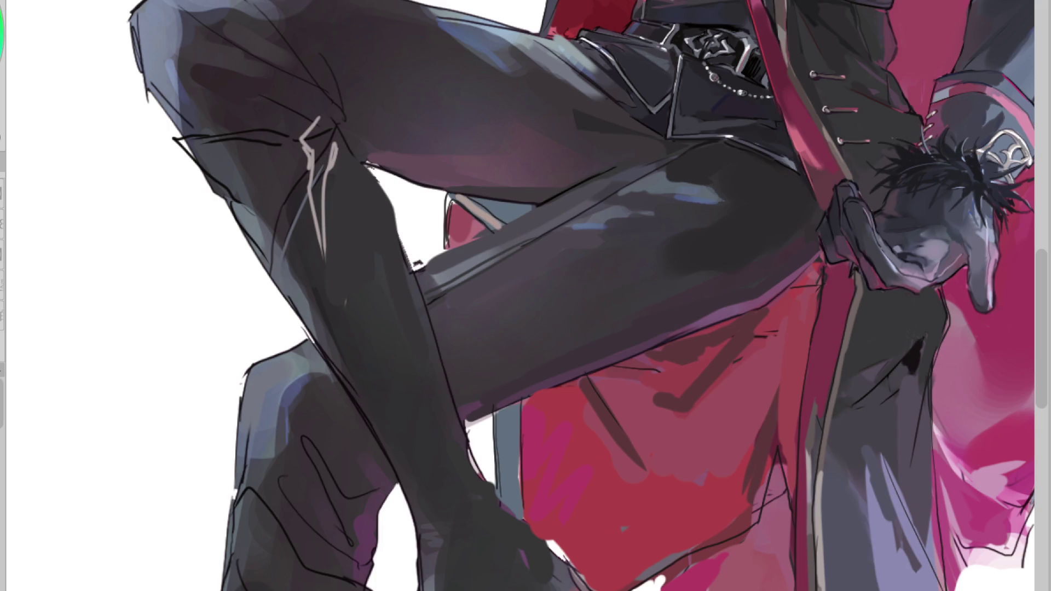
pyautogui.moveTo(450, 196); pyautogui.dragTo(499, 225)
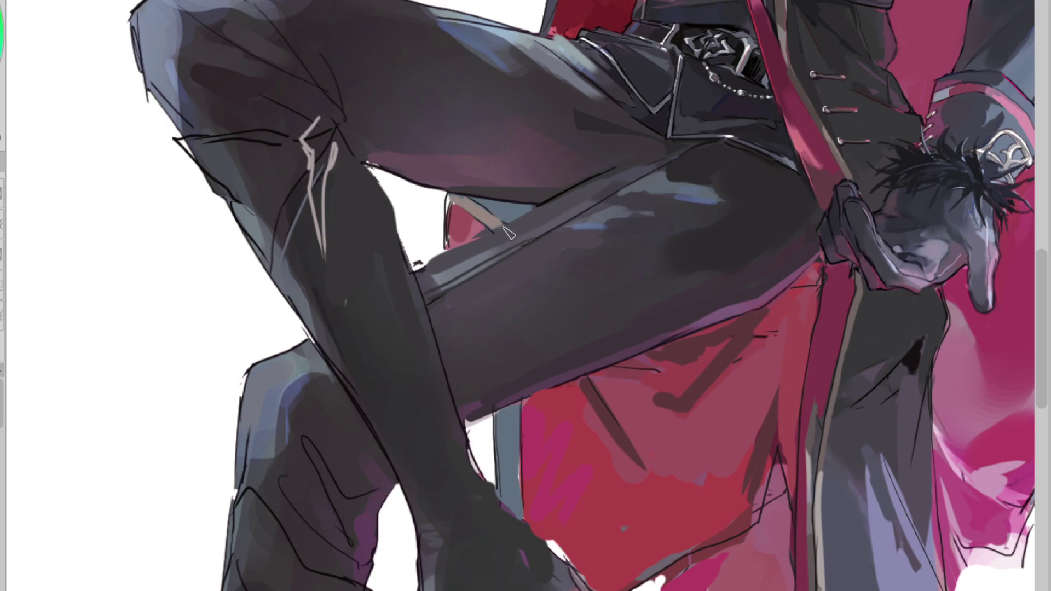
pyautogui.scroll(2, 552, 220)
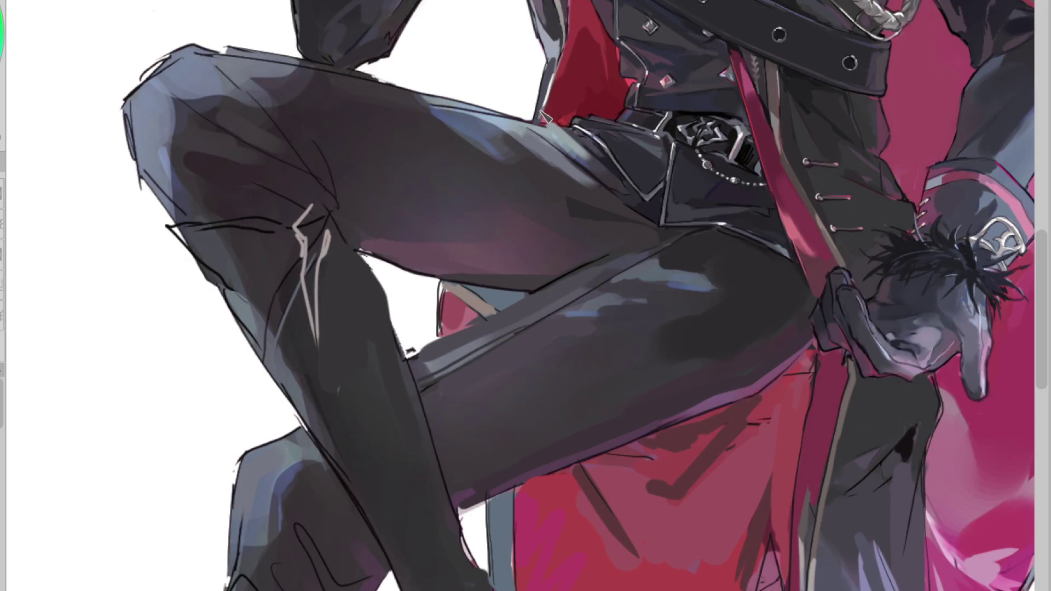
pyautogui.scroll(-3, 538, 188)
pyautogui.scroll(3, 536, 340)
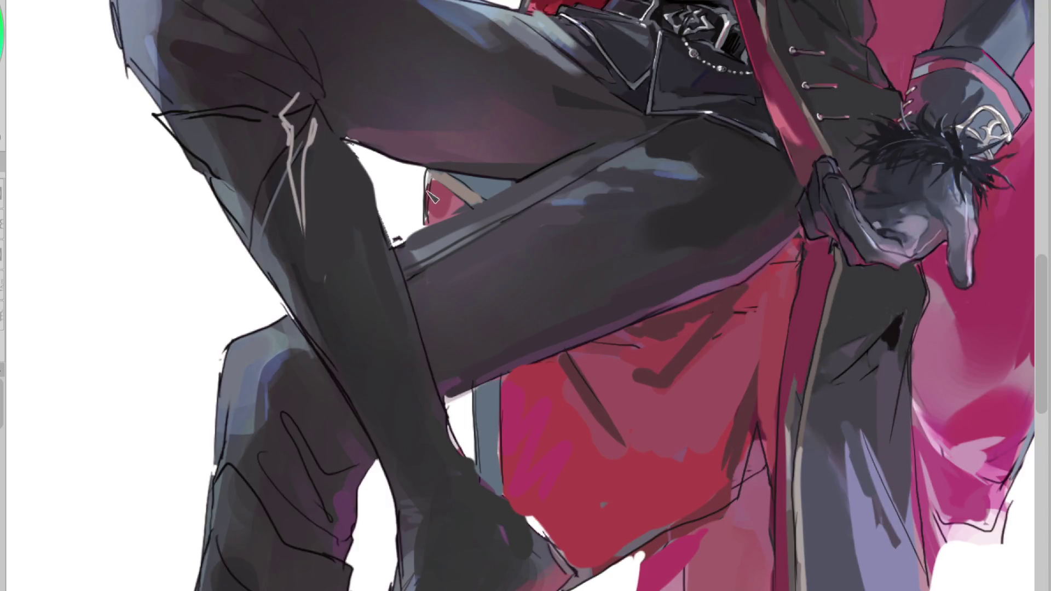
# Step: Paint a thin coat-coloured stroke along the grey-red flap edge, then Magic Wand the grey strip
pyautogui.keyDown('alt'); pyautogui.click(446, 192); pyautogui.keyUp('alt')
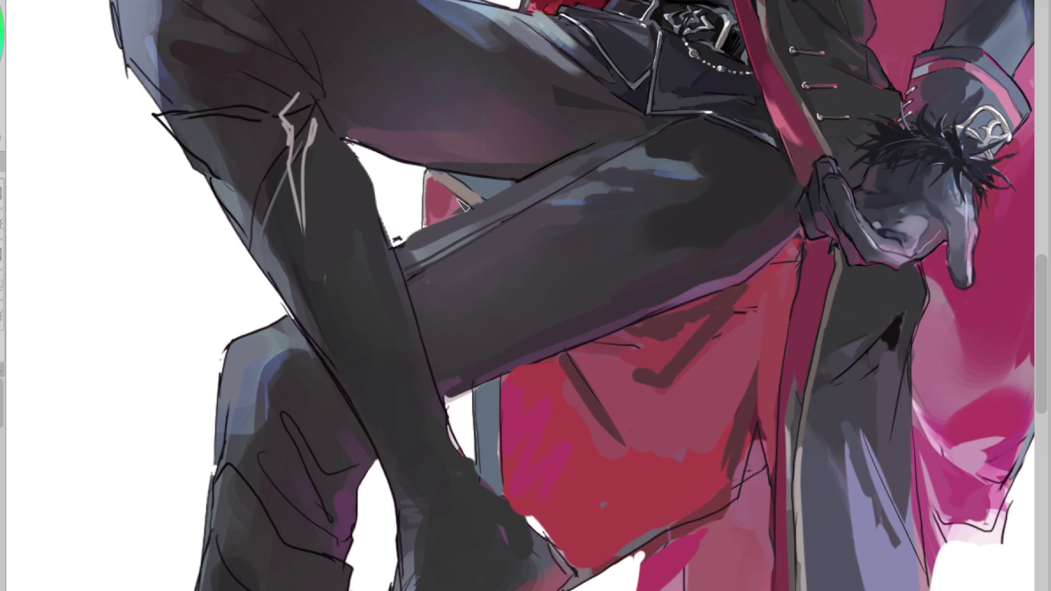
pyautogui.moveTo(508, 386); pyautogui.dragTo(501, 470)
pyautogui.scroll(-3, 627, 231)
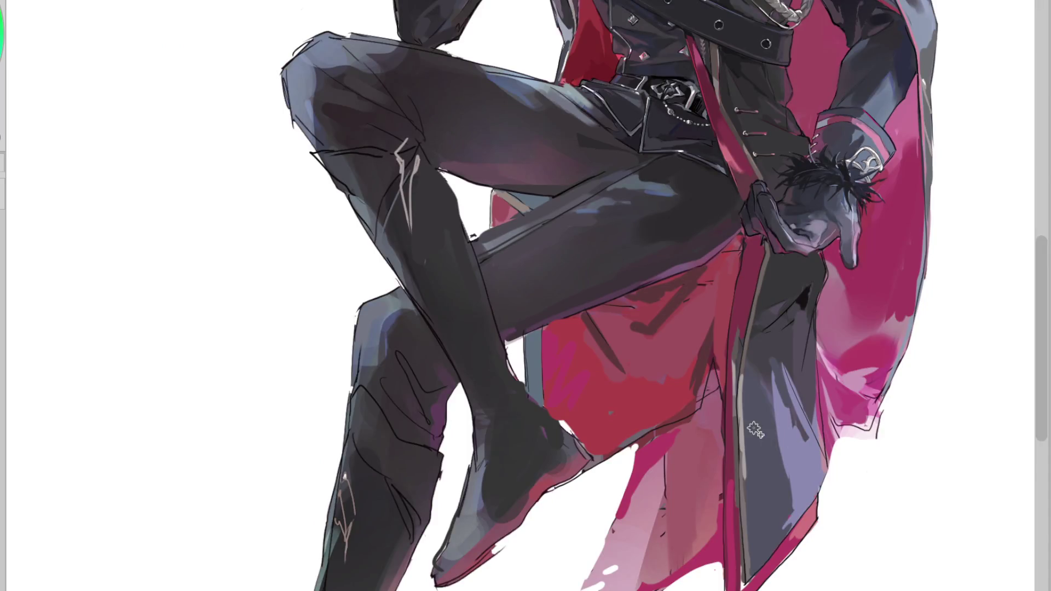
pyautogui.click(533, 372)
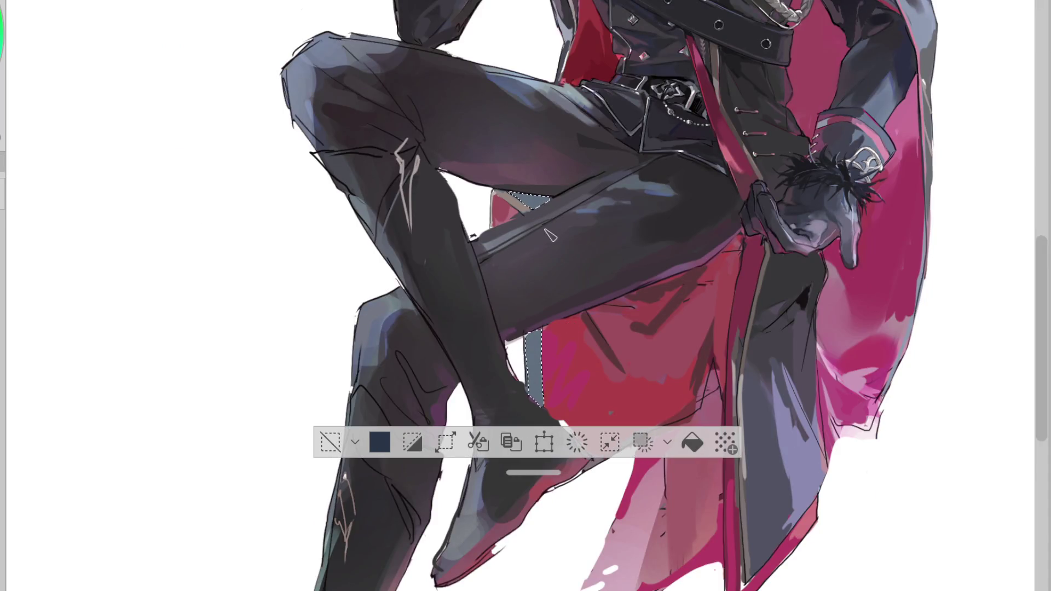
# Step: Lighten the selected grey strip to lavender-grey, deselect, and mirror the canvas horizontally
pyautogui.moveTo(608, 282); pyautogui.dragTo(660, 340)
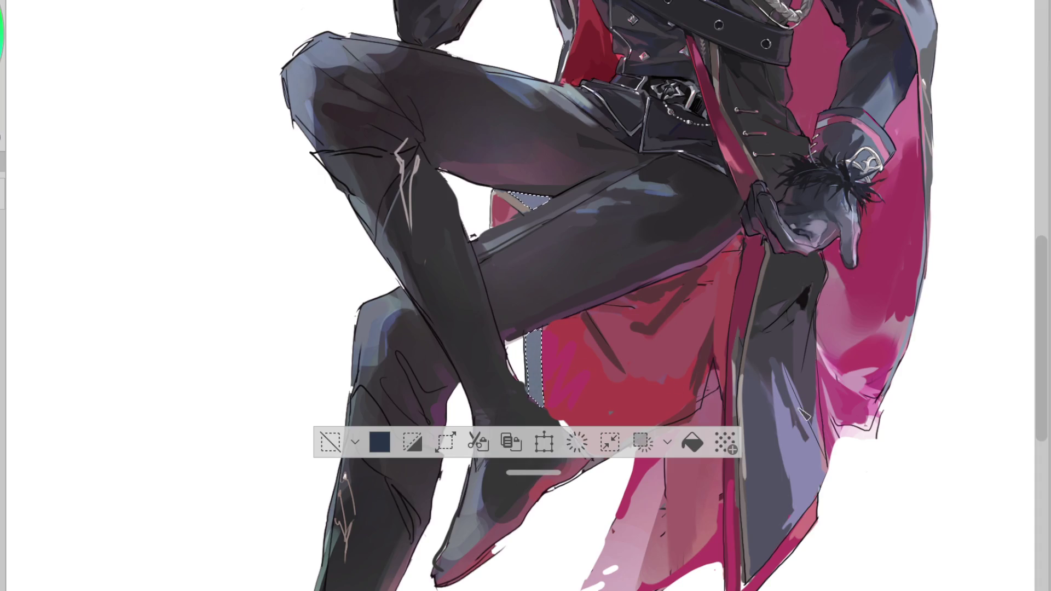
pyautogui.click(336, 441)
pyautogui.press('h')
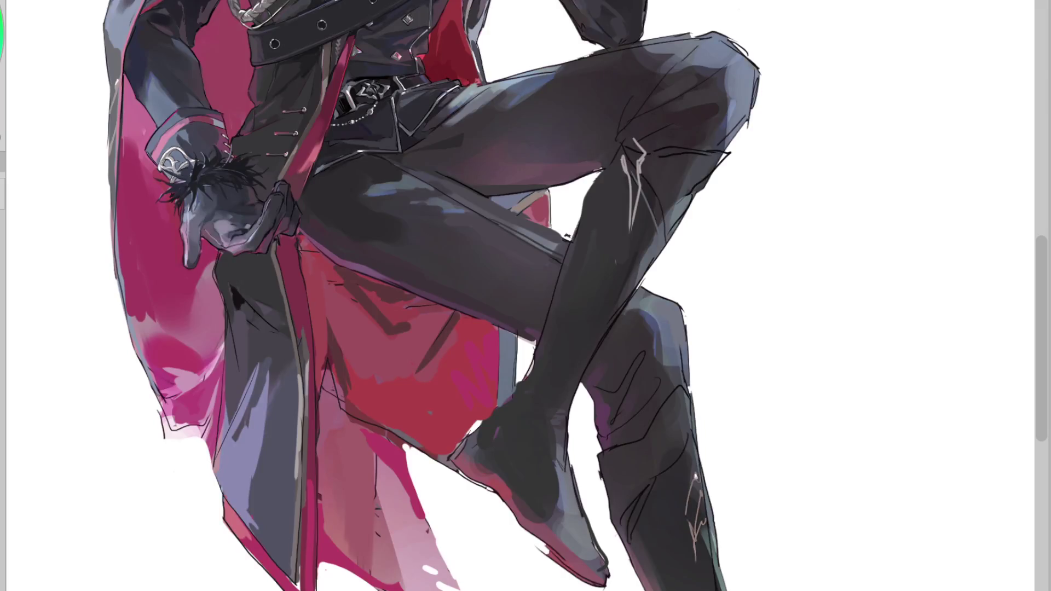
pyautogui.scroll(2, 219, 279)
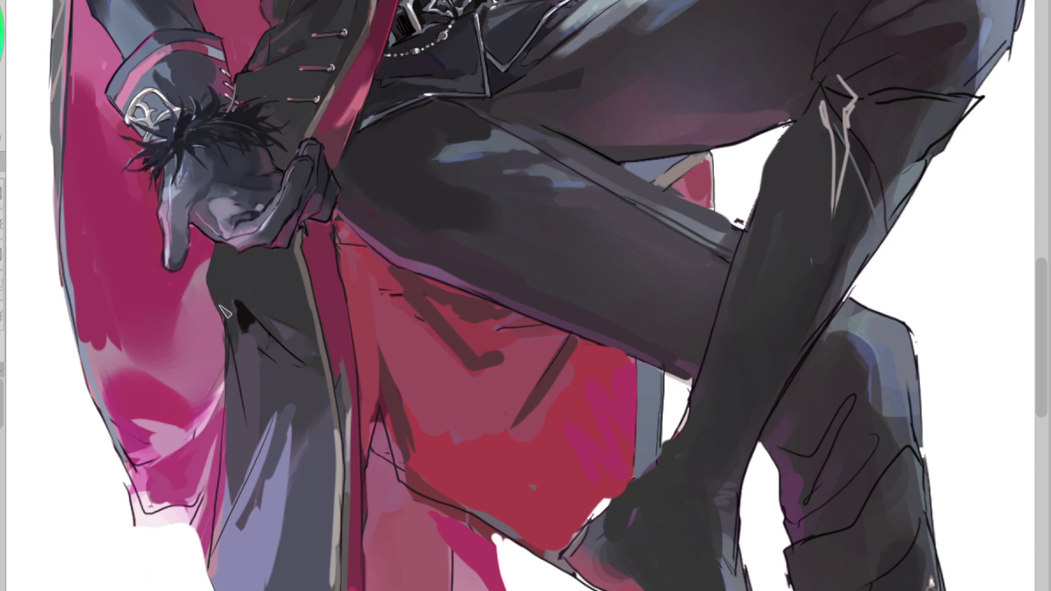
# Step: Paint out the dark blob on the coat and add dark shading strokes along the flap
pyautogui.moveTo(244, 340); pyautogui.dragTo(237, 303)
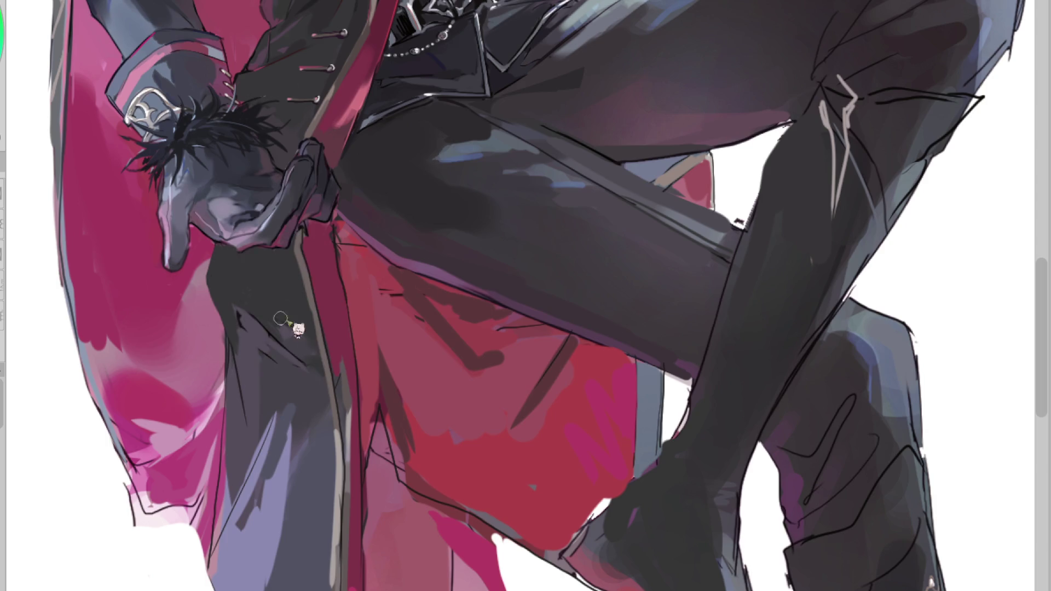
pyautogui.moveTo(288, 313); pyautogui.dragTo(262, 288)
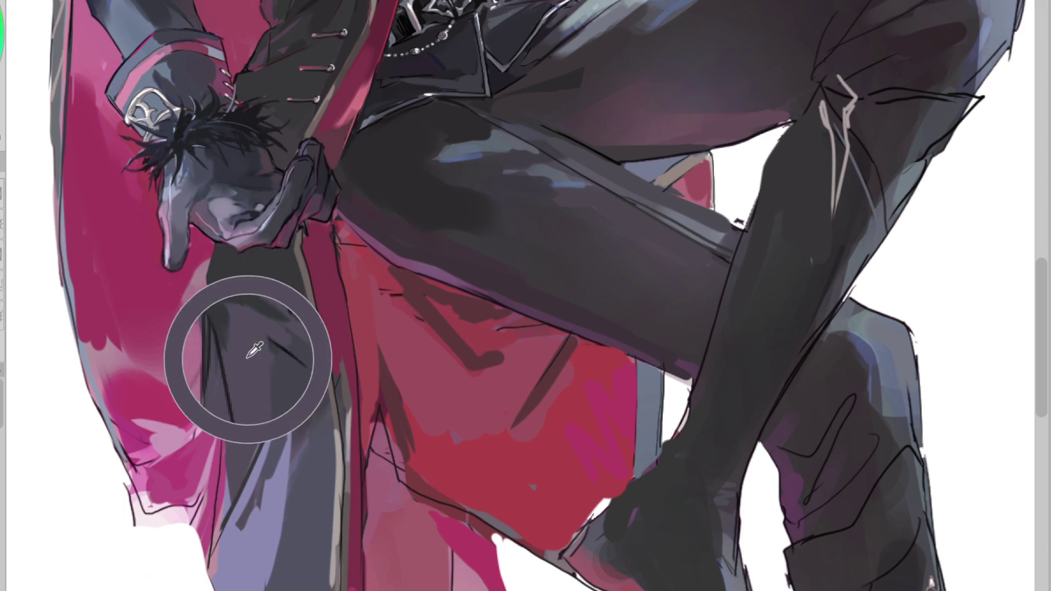
pyautogui.moveTo(240, 425); pyautogui.dragTo(221, 542)
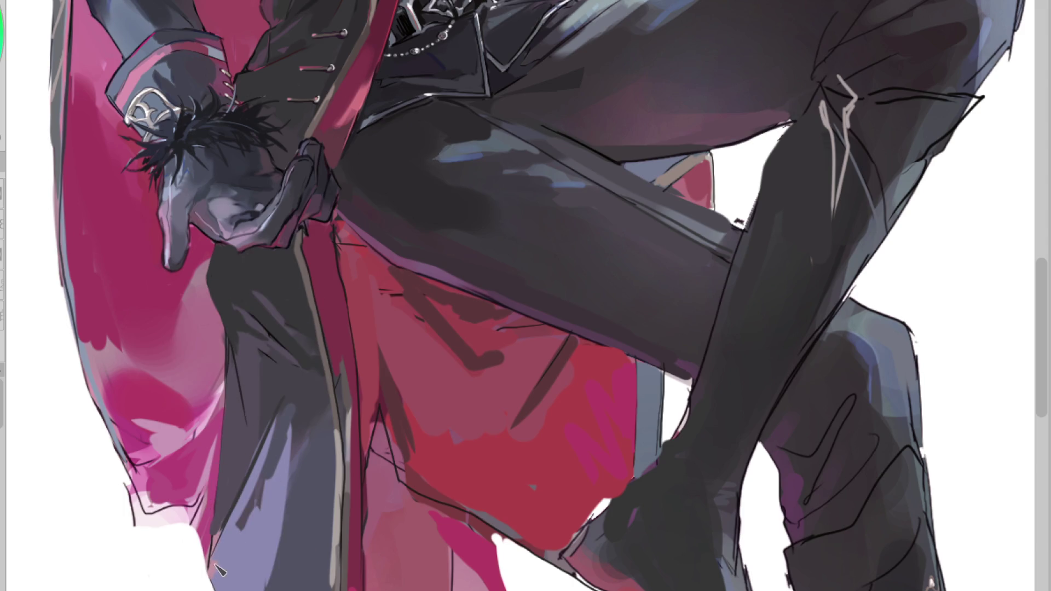
pyautogui.moveTo(263, 467); pyautogui.dragTo(231, 509)
pyautogui.scroll(-2, 310, 403)
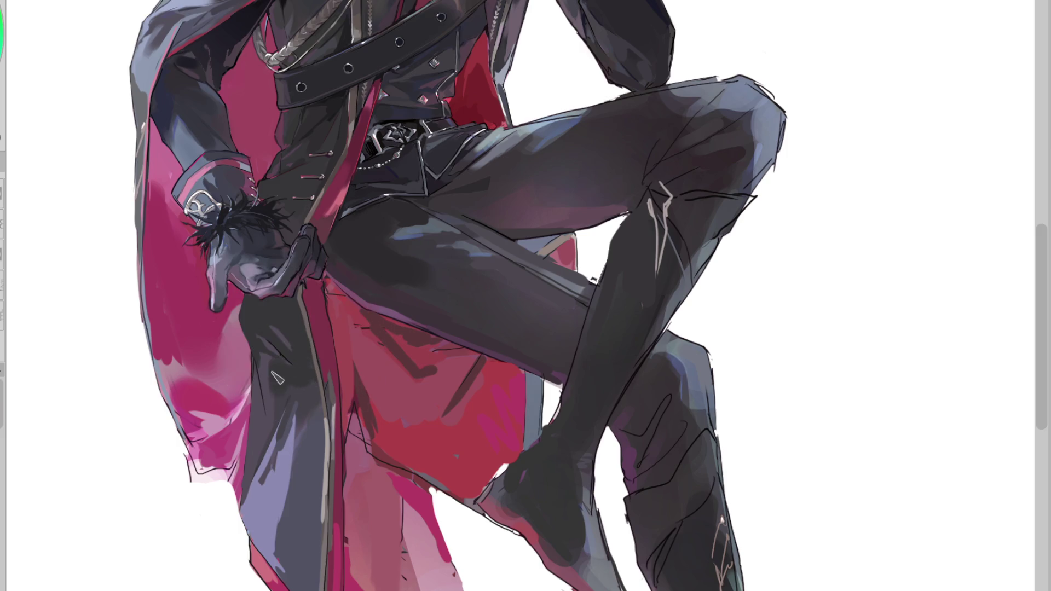
# Step: Sample a coat colour and paint muted mauve over the hem and bright pink patch
pyautogui.keyDown('alt'); pyautogui.click(316, 426); pyautogui.keyUp('alt')
pyautogui.moveTo(316, 426)
pyautogui.mouseDown()
pyautogui.moveTo(276, 484)
pyautogui.moveTo(284, 475)
pyautogui.mouseUp()
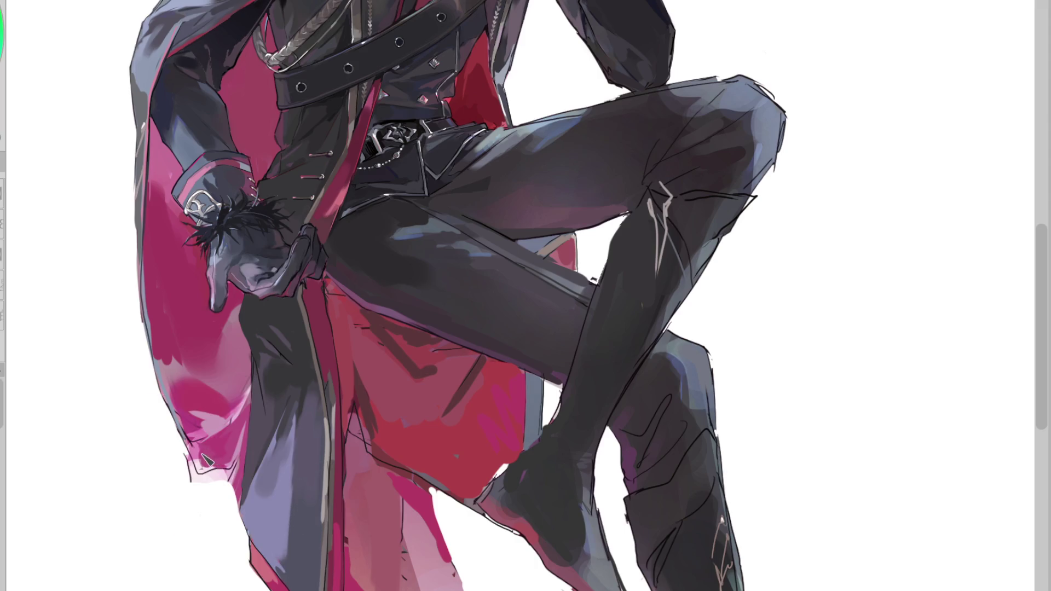
pyautogui.moveTo(201, 458); pyautogui.dragTo(217, 473)
pyautogui.hotkey('ctrl', 'z')
pyautogui.moveTo(195, 462); pyautogui.dragTo(234, 448)
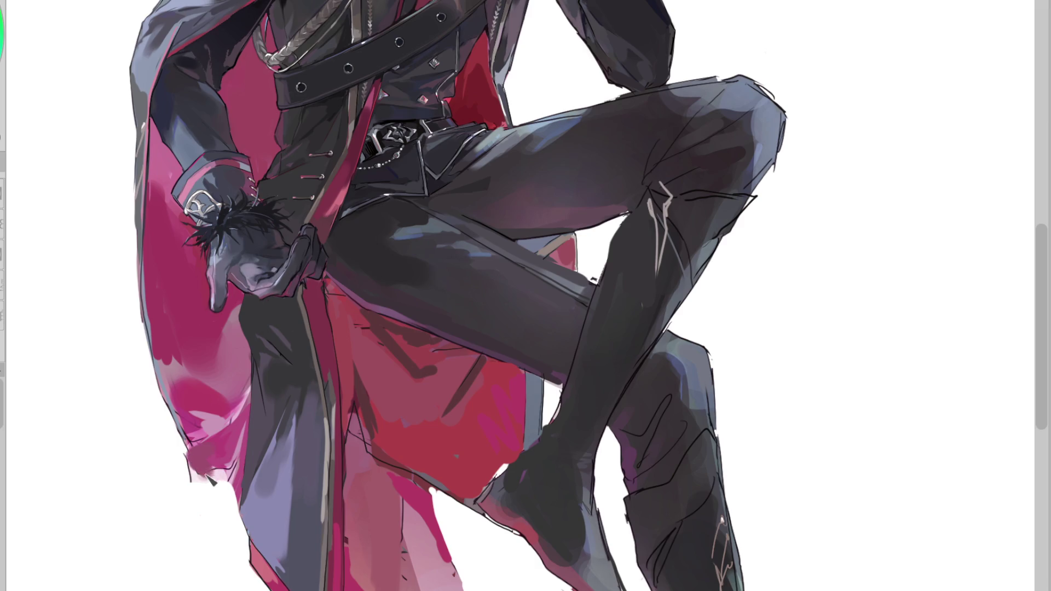
pyautogui.moveTo(228, 410); pyautogui.dragTo(201, 407)
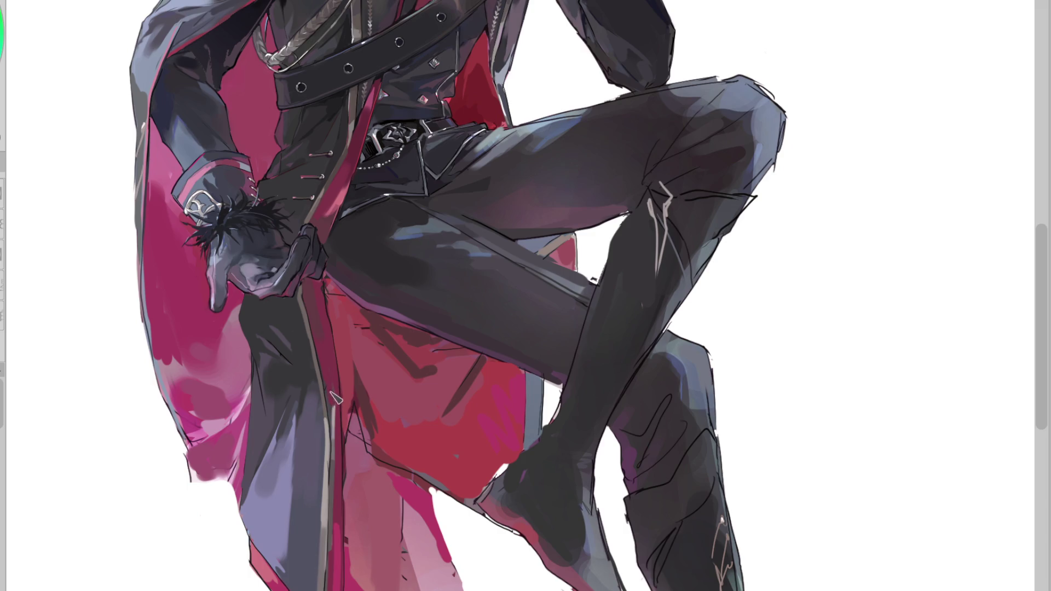
# Step: Paint a magenta stroke down the coat's edge and flip the canvas back to normal
pyautogui.moveTo(332, 382); pyautogui.dragTo(343, 539)
pyautogui.keyDown('alt'); pyautogui.click(343, 543); pyautogui.keyUp('alt')
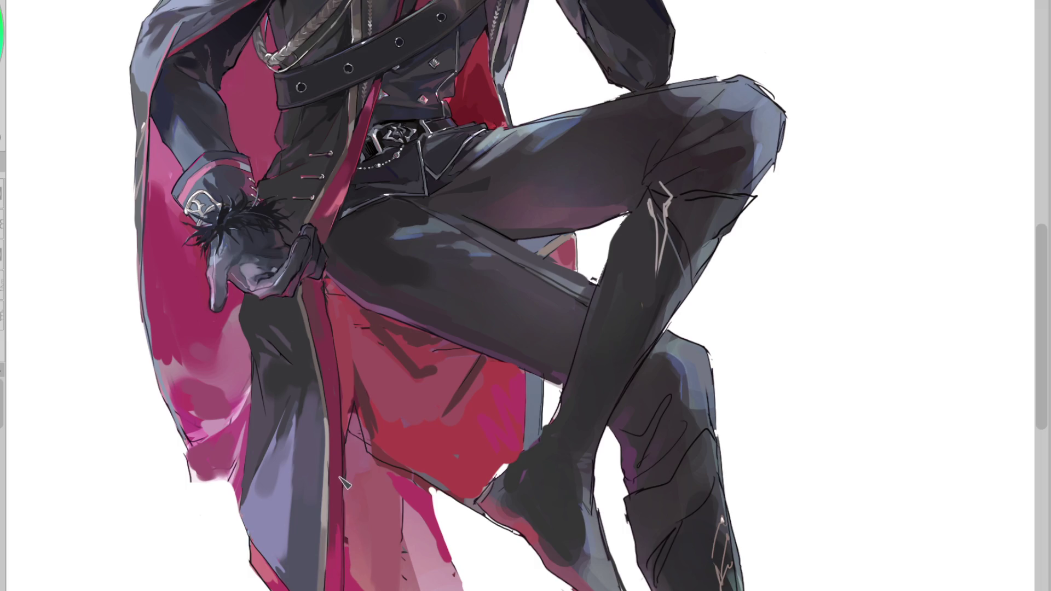
pyautogui.keyDown('alt'); pyautogui.click(337, 193); pyautogui.keyUp('alt')
pyautogui.keyDown('alt'); pyautogui.click(336, 553); pyautogui.keyUp('alt')
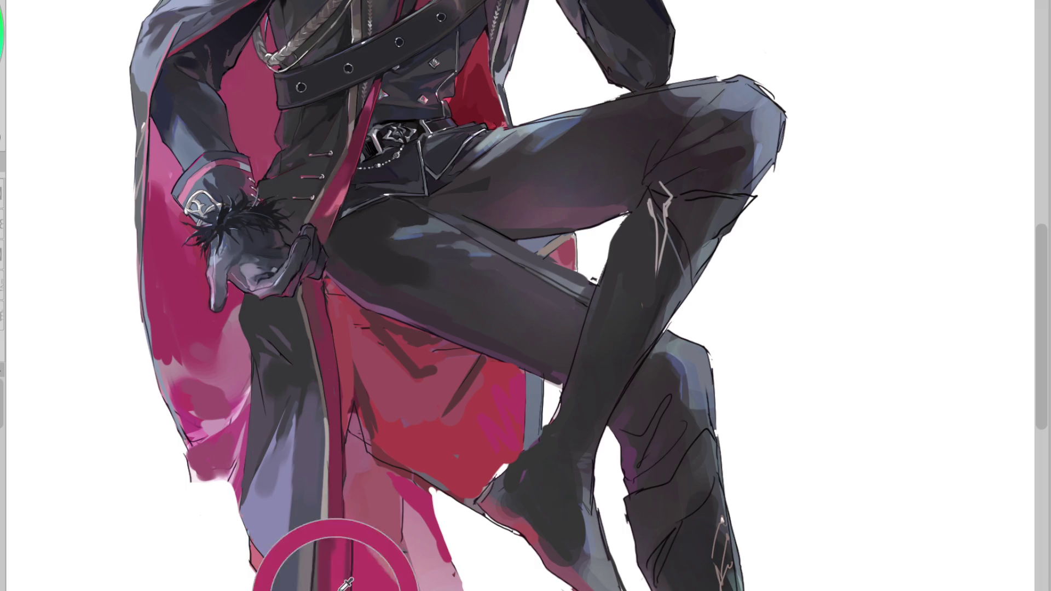
pyautogui.keyDown('alt'); pyautogui.click(338, 574); pyautogui.keyUp('alt')
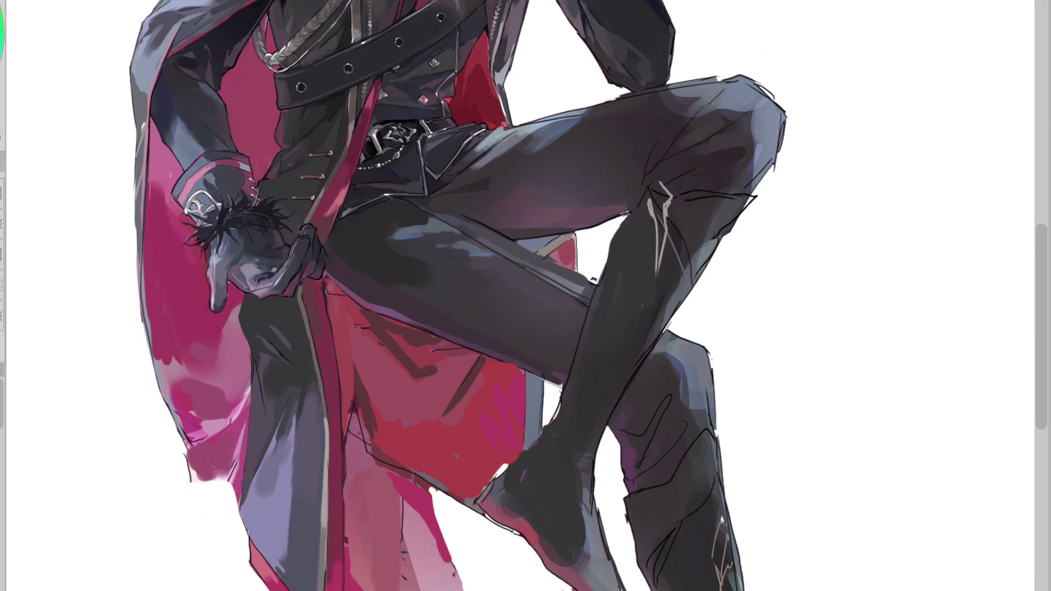
pyautogui.press('h')
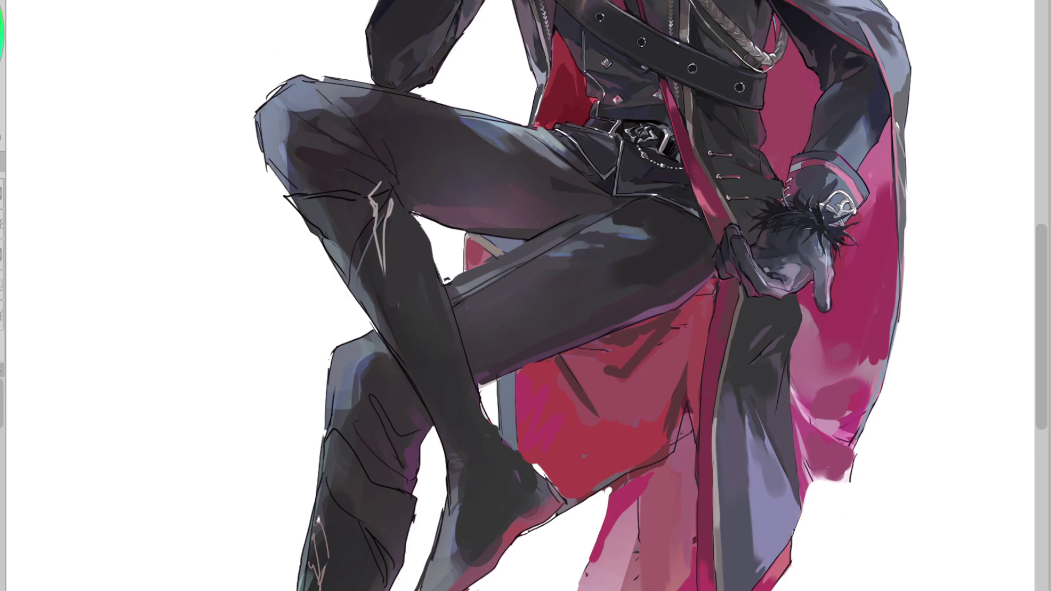
# Step: Reshade the red lining behind the legs with greyish-mauve, darker mauve and pink-magenta strokes
pyautogui.keyDown('alt'); pyautogui.click(654, 523); pyautogui.keyUp('alt')
pyautogui.moveTo(654, 509)
pyautogui.mouseDown()
pyautogui.moveTo(626, 542)
pyautogui.moveTo(684, 580)
pyautogui.moveTo(600, 570)
pyautogui.mouseUp()
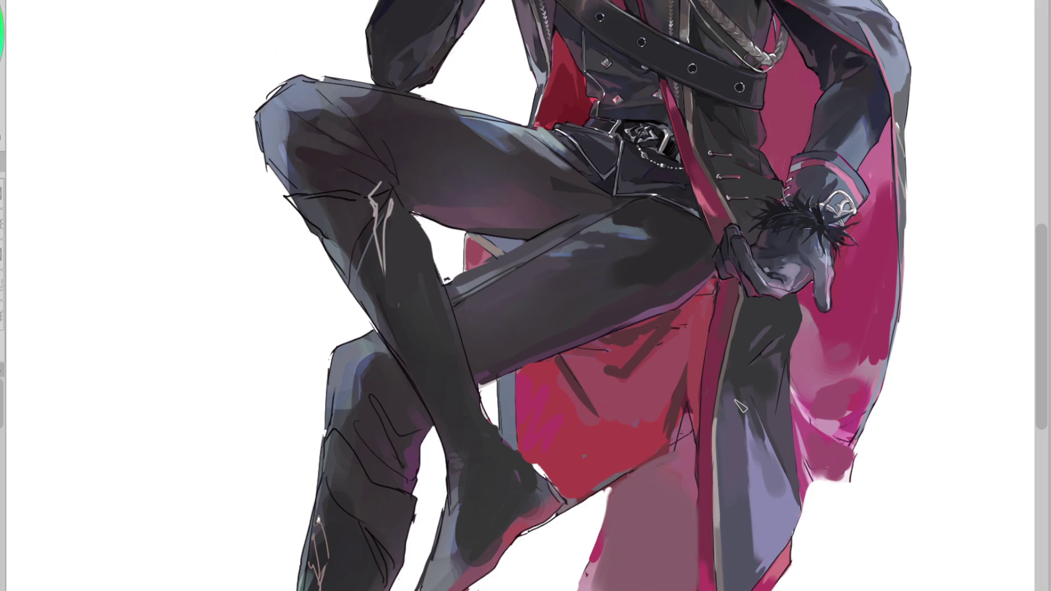
pyautogui.keyDown('alt'); pyautogui.click(678, 352); pyautogui.keyUp('alt')
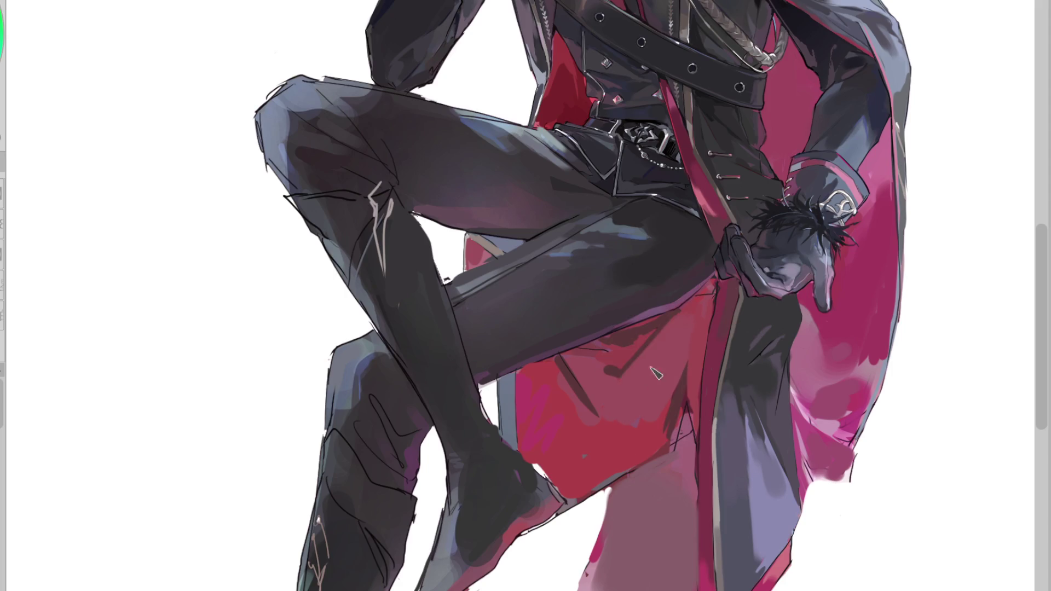
pyautogui.moveTo(656, 404)
pyautogui.mouseDown()
pyautogui.moveTo(542, 417)
pyautogui.moveTo(599, 452)
pyautogui.mouseUp()
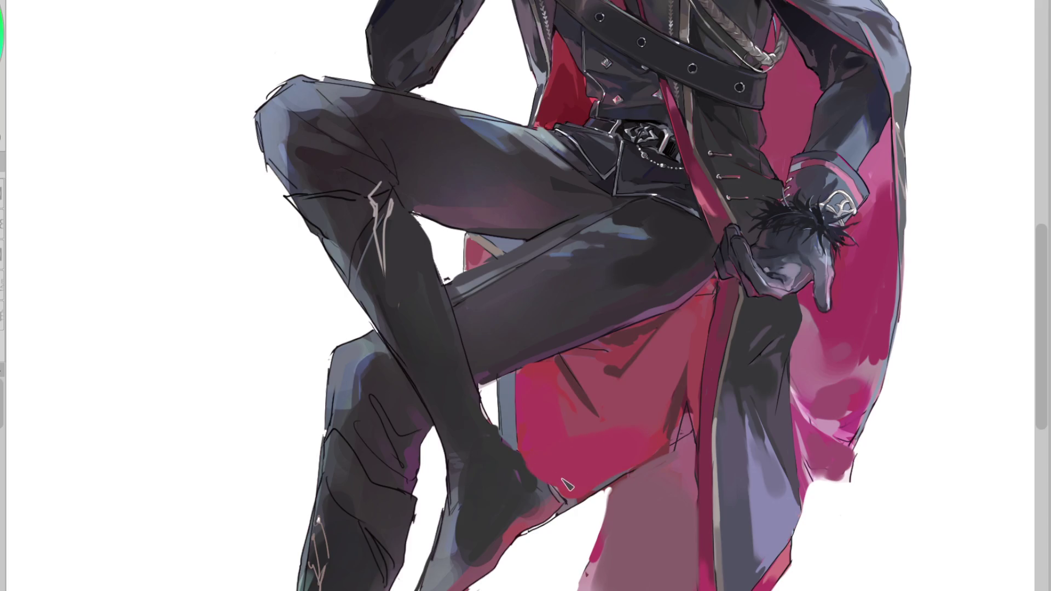
pyautogui.moveTo(552, 383); pyautogui.dragTo(548, 427)
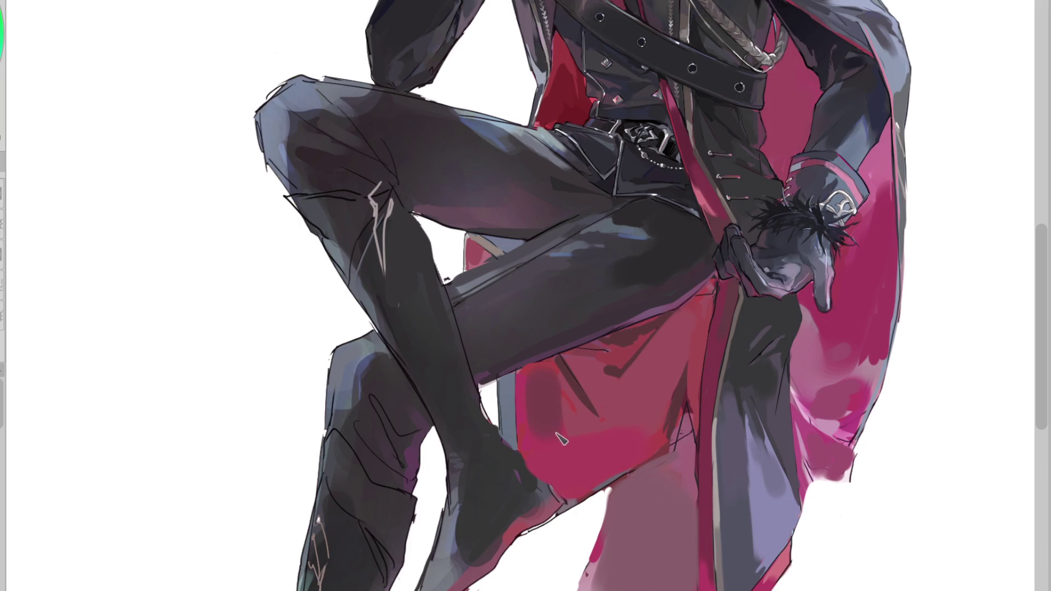
pyautogui.moveTo(542, 383)
pyautogui.mouseDown()
pyautogui.moveTo(537, 456)
pyautogui.moveTo(547, 416)
pyautogui.moveTo(600, 452)
pyautogui.mouseUp()
pyautogui.moveTo(628, 405)
pyautogui.mouseDown()
pyautogui.moveTo(673, 323)
pyautogui.moveTo(666, 428)
pyautogui.moveTo(575, 503)
pyautogui.mouseUp()
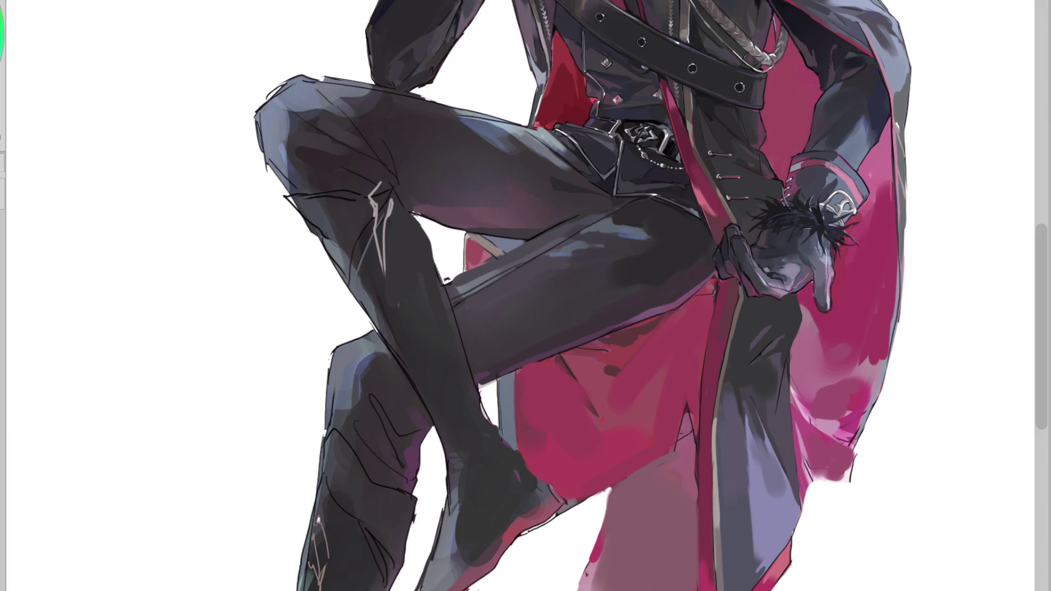
# Step: Magic Wand the chest lining, brighten it to stronger red, deselect and zoom out
pyautogui.click(574, 96)
pyautogui.moveTo(569, 66); pyautogui.dragTo(581, 115)
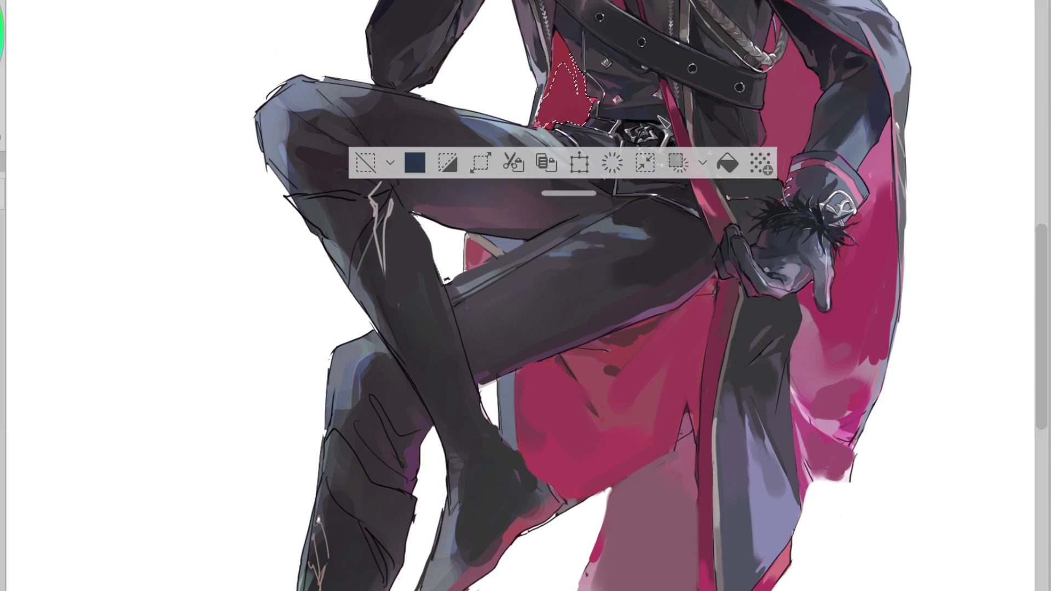
pyautogui.hotkey('ctrl', 'd')
pyautogui.scroll(-2, 662, 244)
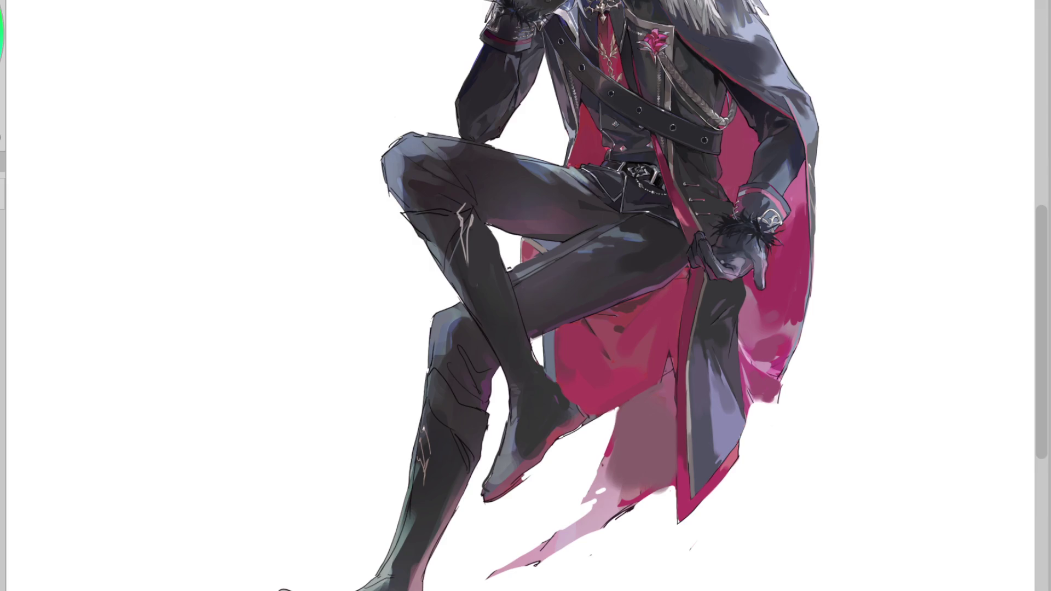
pyautogui.keyDown('alt'); pyautogui.click(791, 331); pyautogui.keyUp('alt')
pyautogui.click(788, 328)
pyautogui.hotkey('ctrl', 'z')
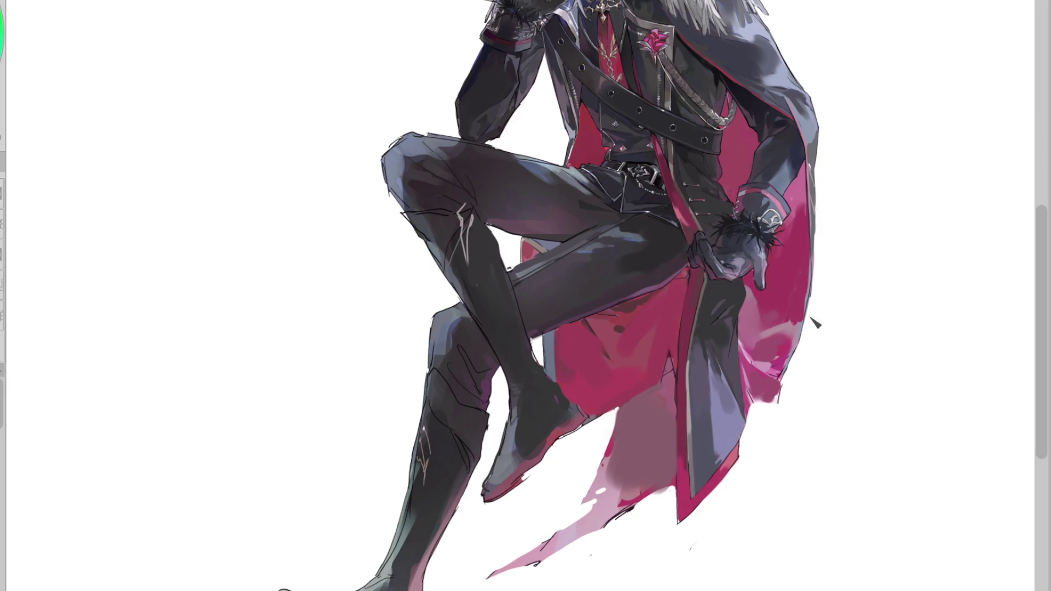